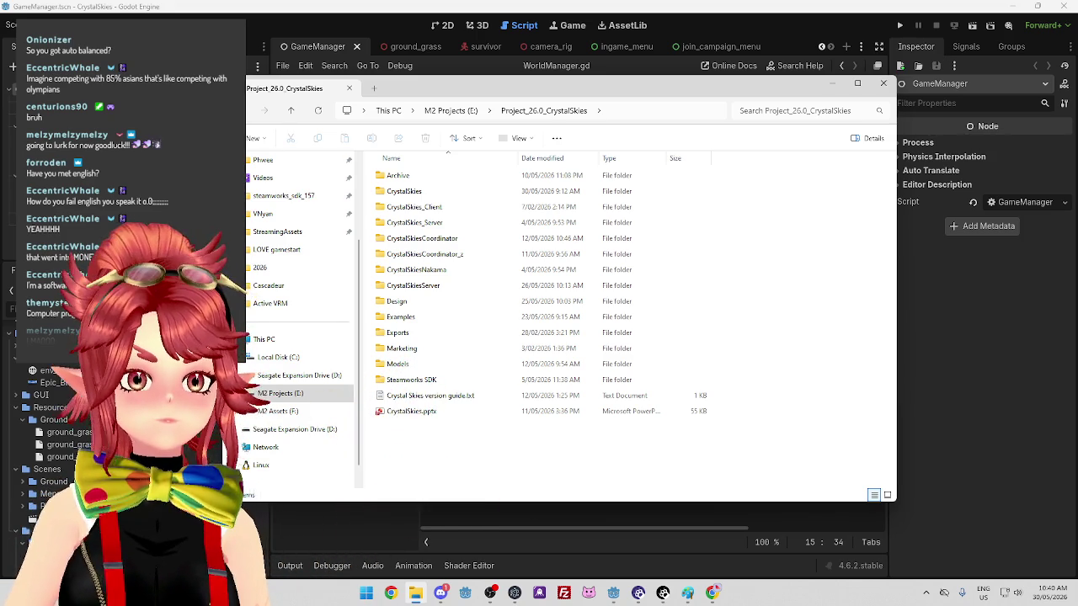
Reposition and resize the File Explorer window over the Godot editor
mouse_move(713, 91)
left_mouse_down()
mouse_move(685, 91)
mouse_move(697, 92)
mouse_move(698, 80)
mouse_move(704, 89)
left_mouse_up()
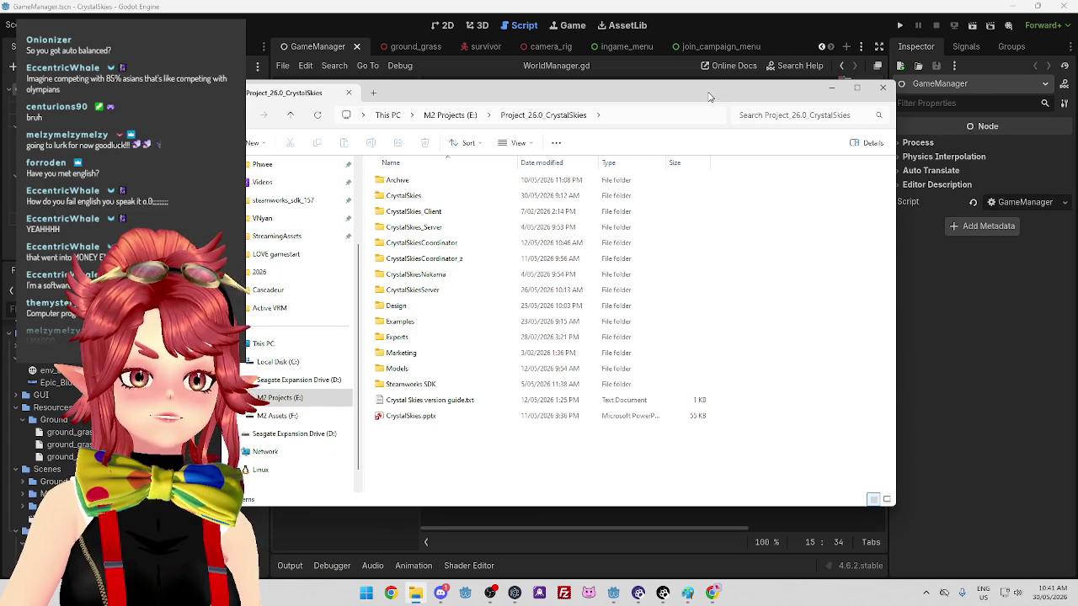
mouse_move(684, 103)
left_mouse_down()
mouse_move(699, 120)
mouse_move(699, 100)
left_mouse_up()
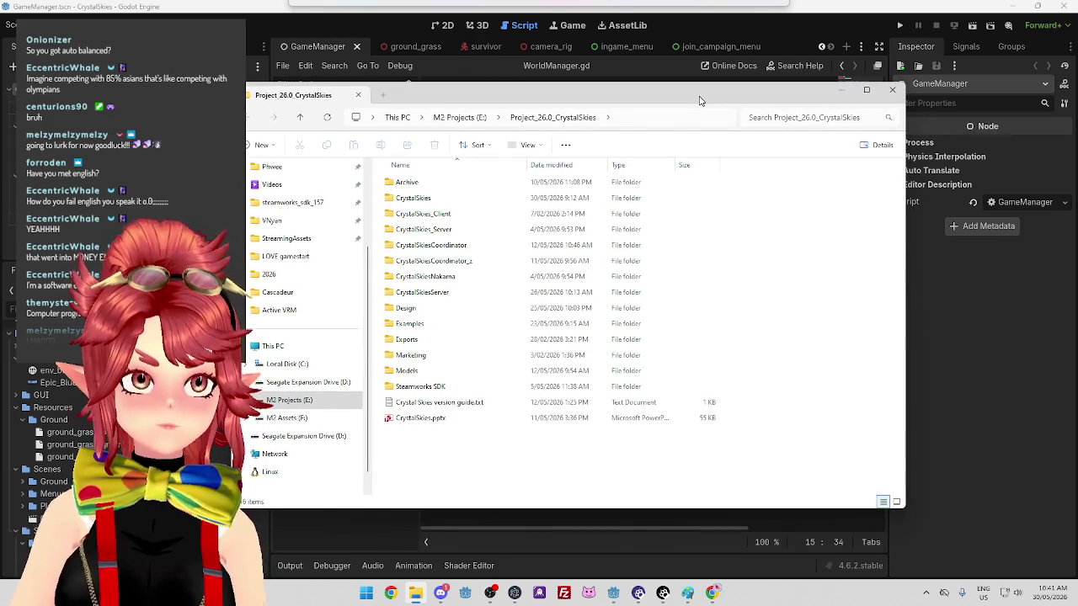
left_click_drag(699, 100, 699, 101)
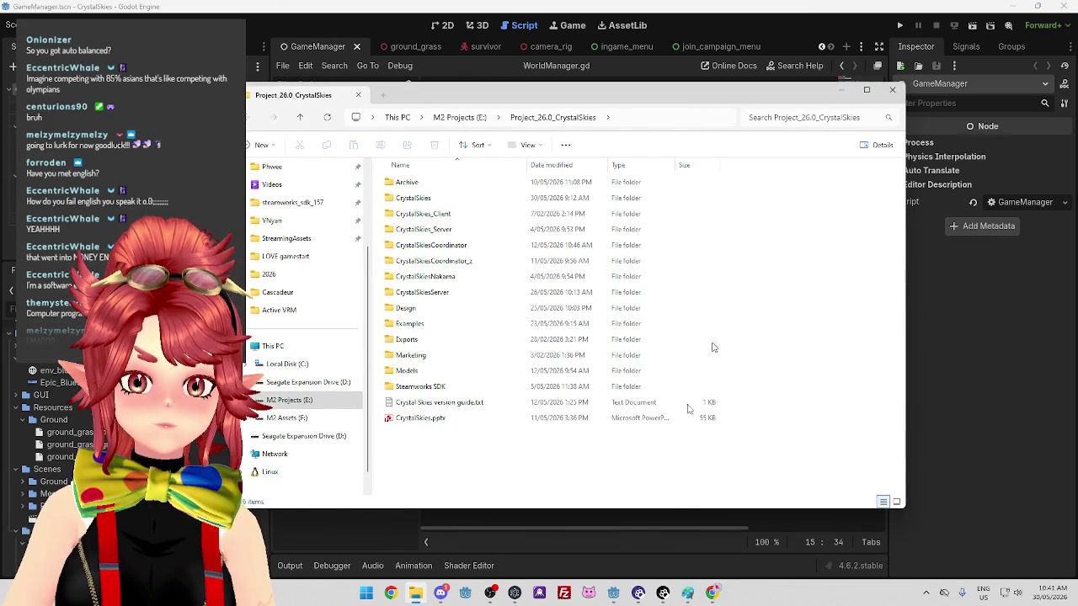
mouse_move(686, 509)
left_mouse_down()
mouse_move(674, 452)
mouse_move(657, 546)
left_mouse_up()
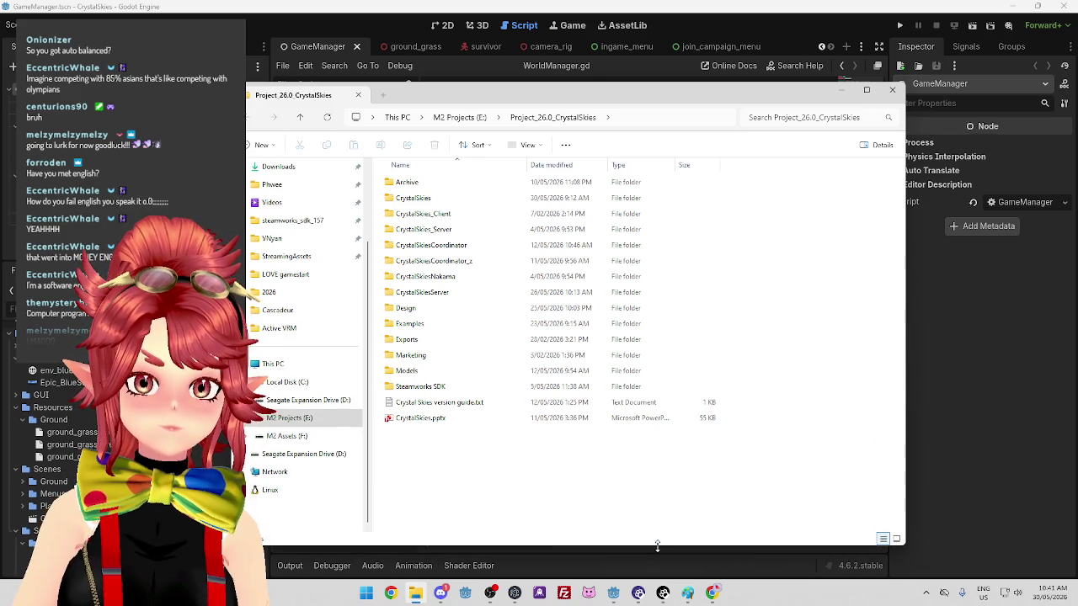
mouse_move(657, 546)
left_mouse_down()
mouse_move(652, 459)
mouse_move(633, 539)
left_mouse_up()
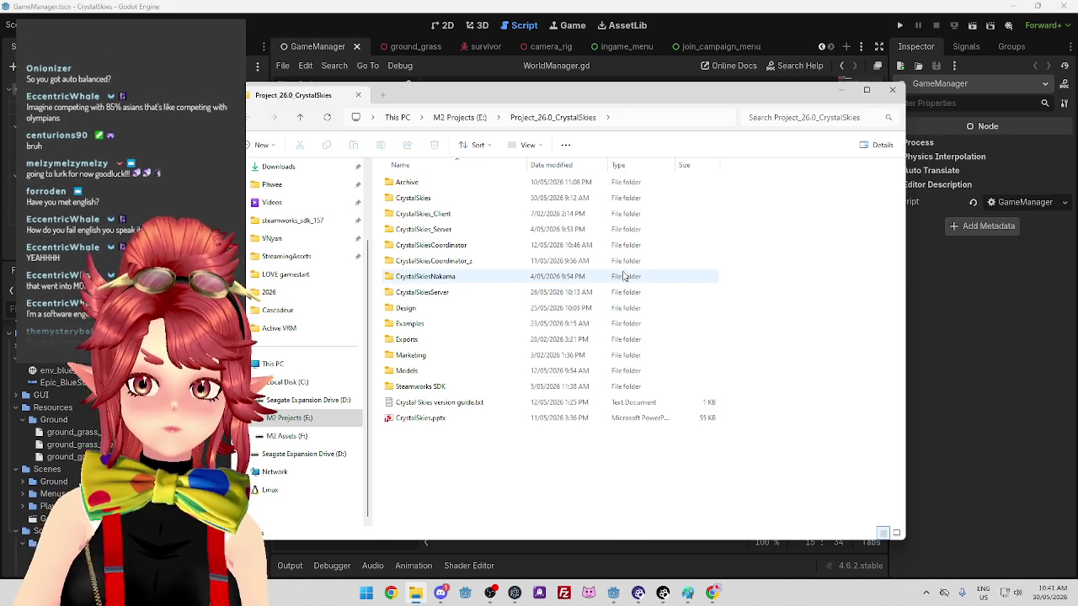
left_click_drag(655, 95, 564, 92)
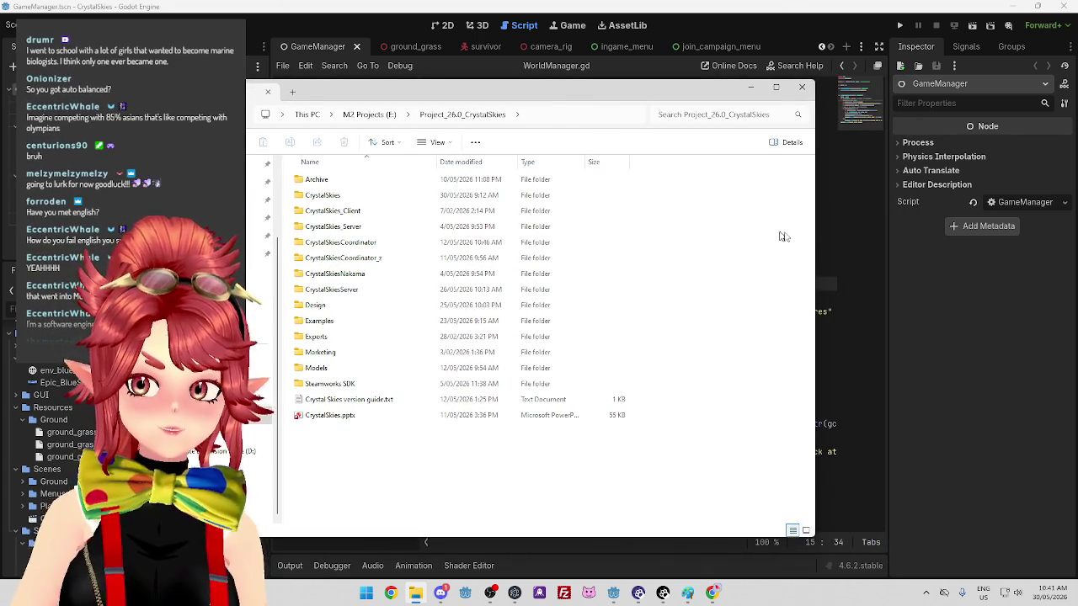
left_click_drag(817, 233, 933, 219)
left_click_drag(709, 93, 700, 76)
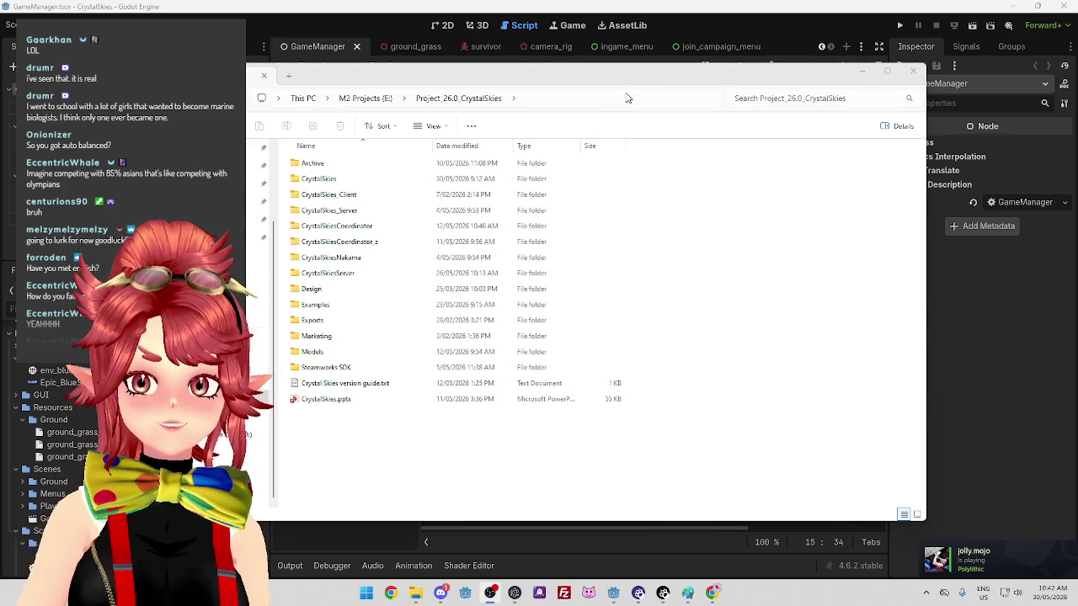
mouse_move(645, 79)
left_mouse_down()
mouse_move(666, 71)
mouse_move(684, 97)
left_mouse_up()
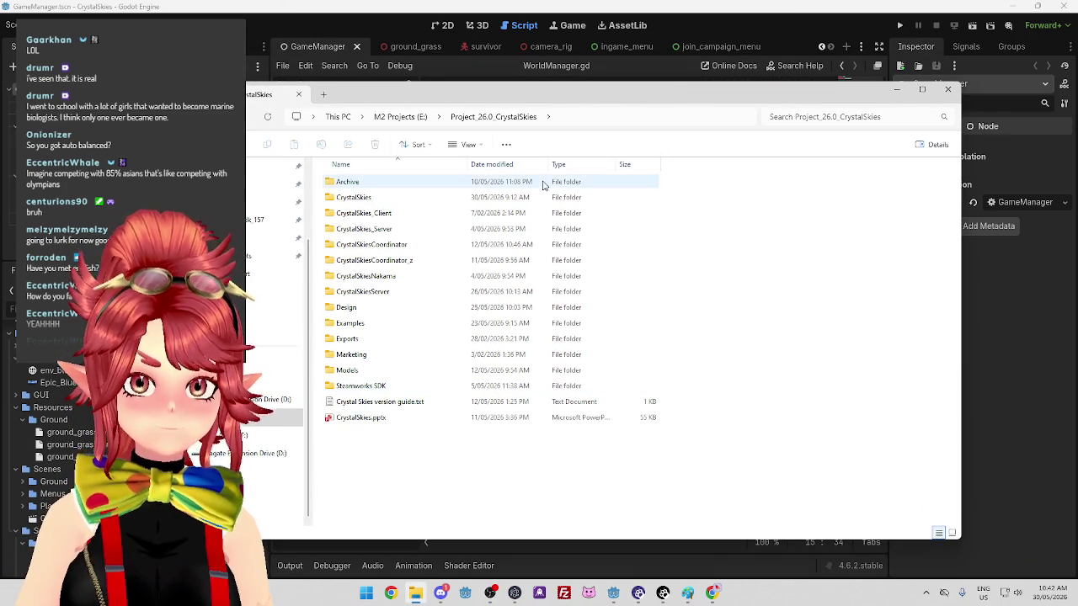
Run the GodotSteam server editor from Steamworks SDK's win64 editor folder and open CrystalSkiesCoordinator
double_click(396, 386)
double_click(409, 198)
double_click(390, 199)
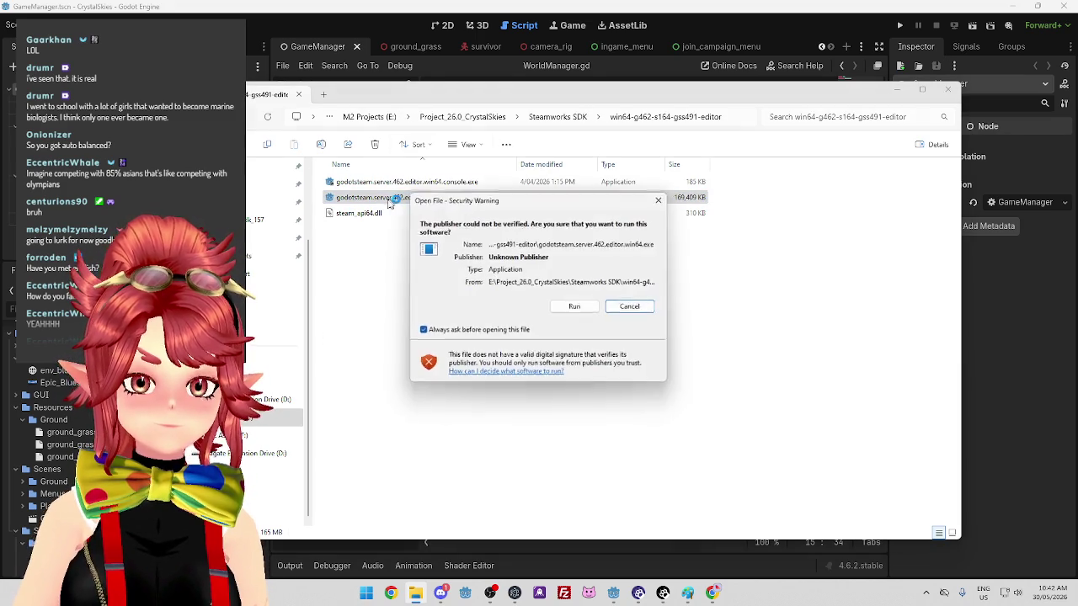
left_click(633, 307)
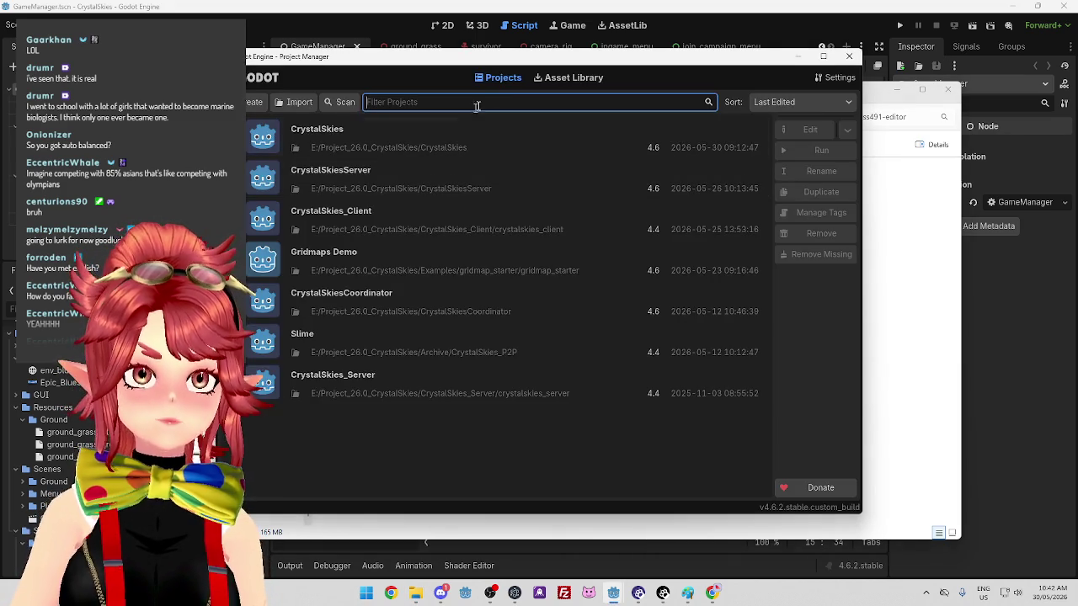
left_click(363, 301)
left_click(826, 131)
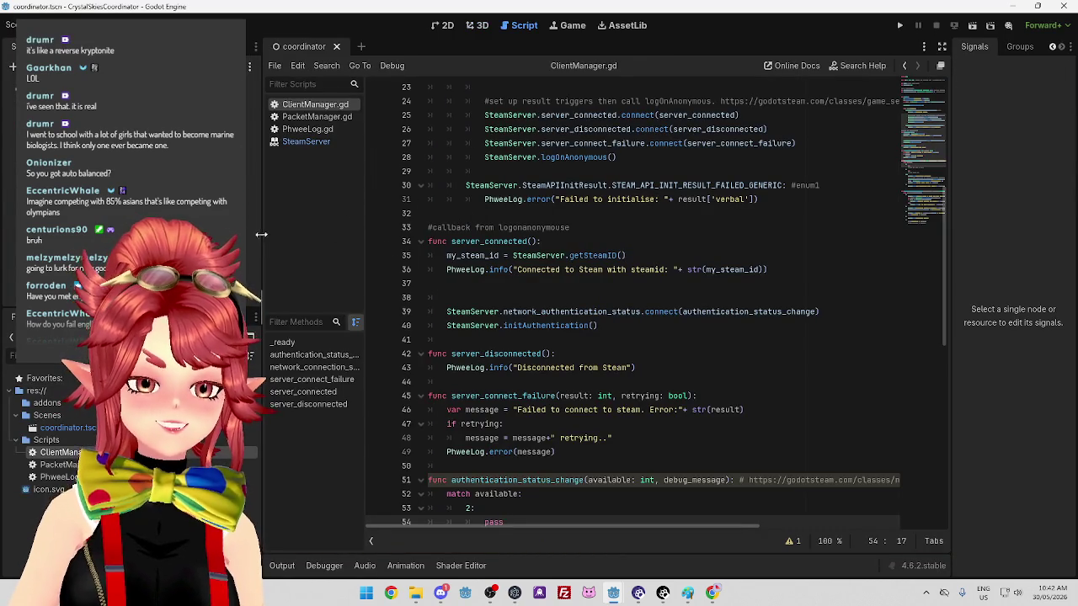
Inspect the authentication_status_change and match available lines in ClientManager.gd
scroll(567, 352, "down", 3)
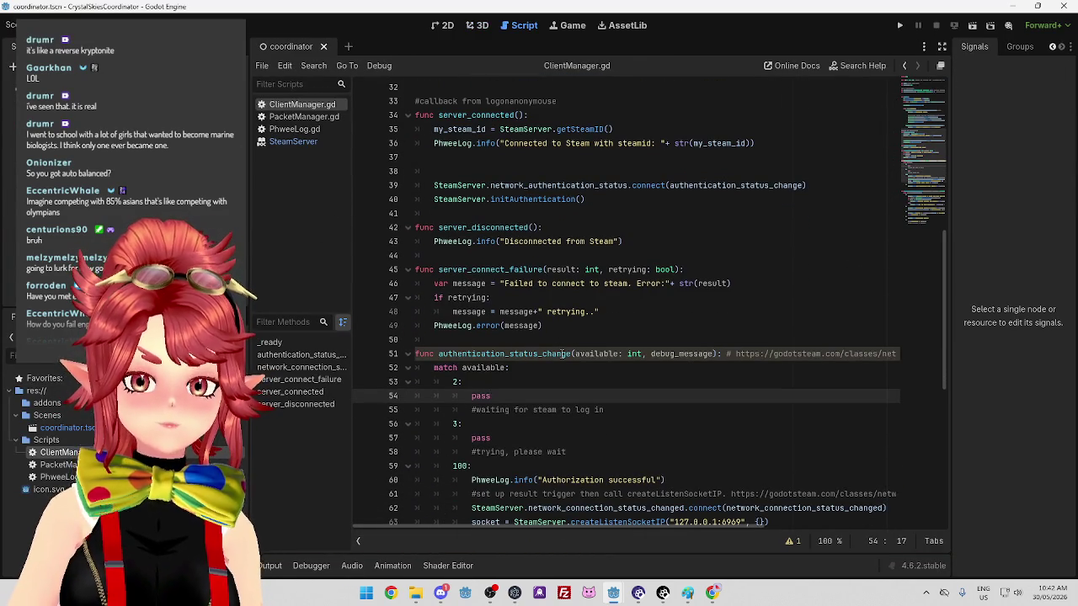
left_click(720, 353)
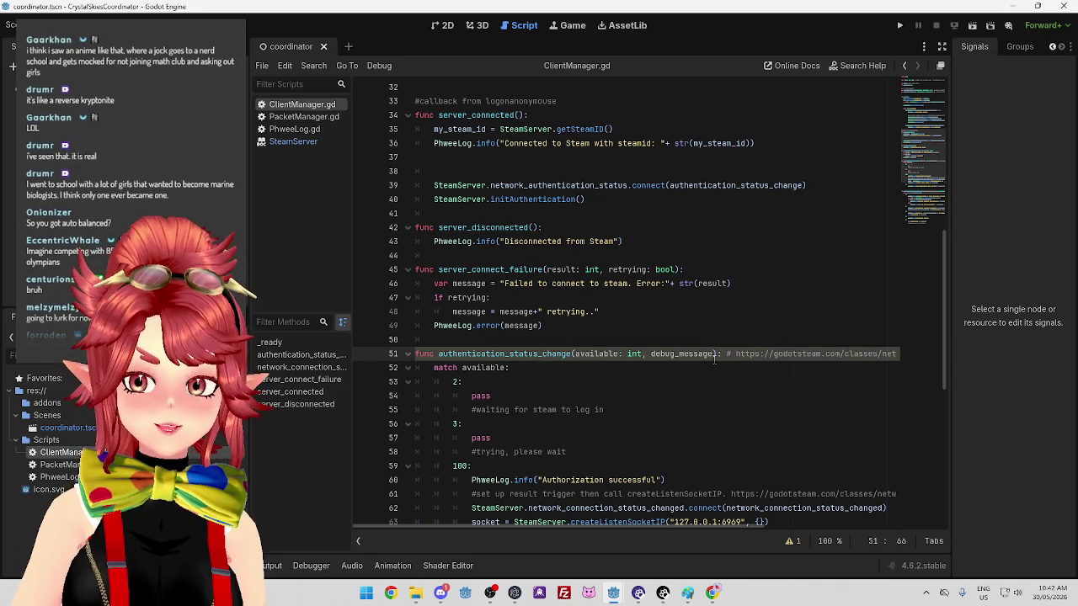
left_click(706, 368)
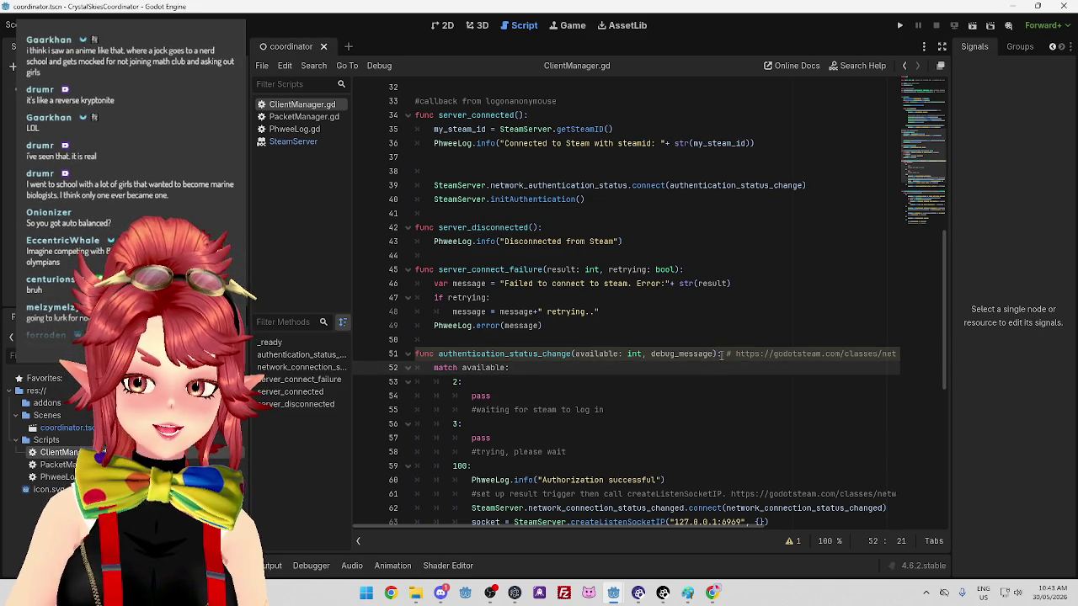
left_click(543, 354)
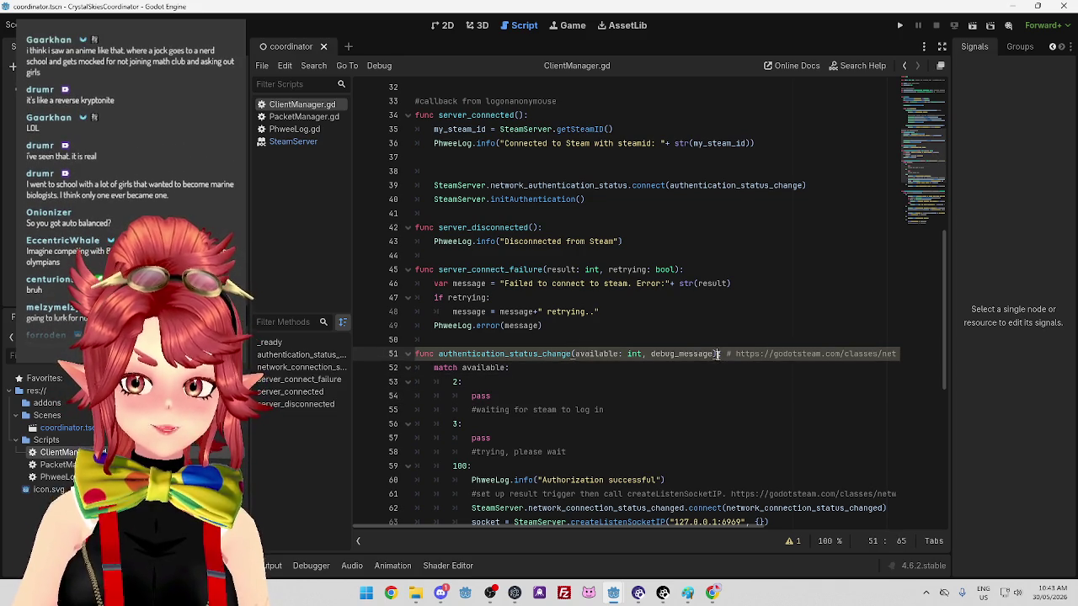
left_click(506, 368)
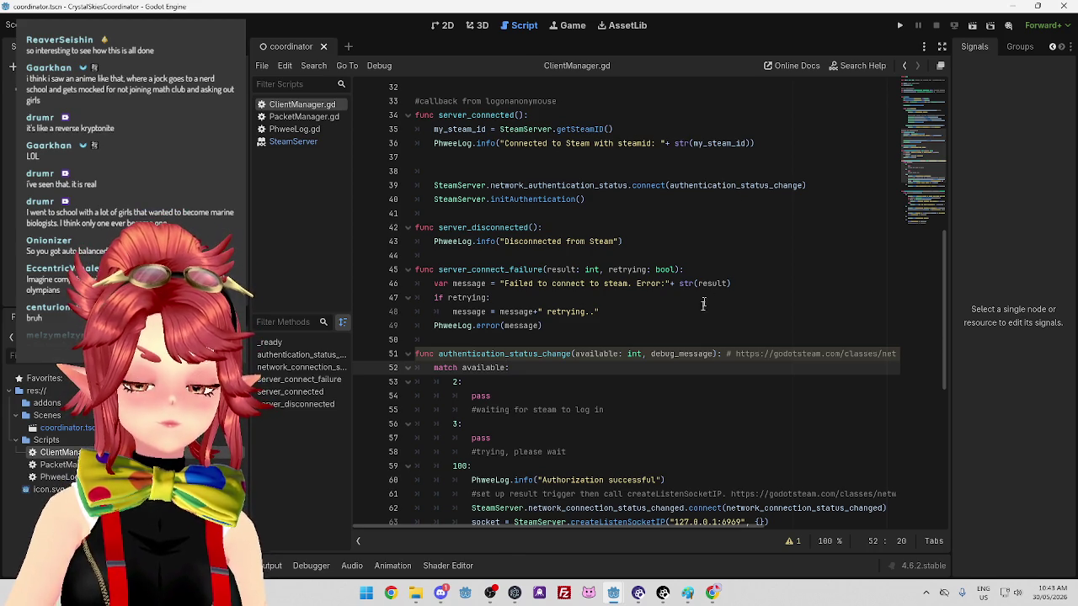
Insert a blank line after PhweeLog.error(message) and save ClientManager.gd
left_click(678, 329)
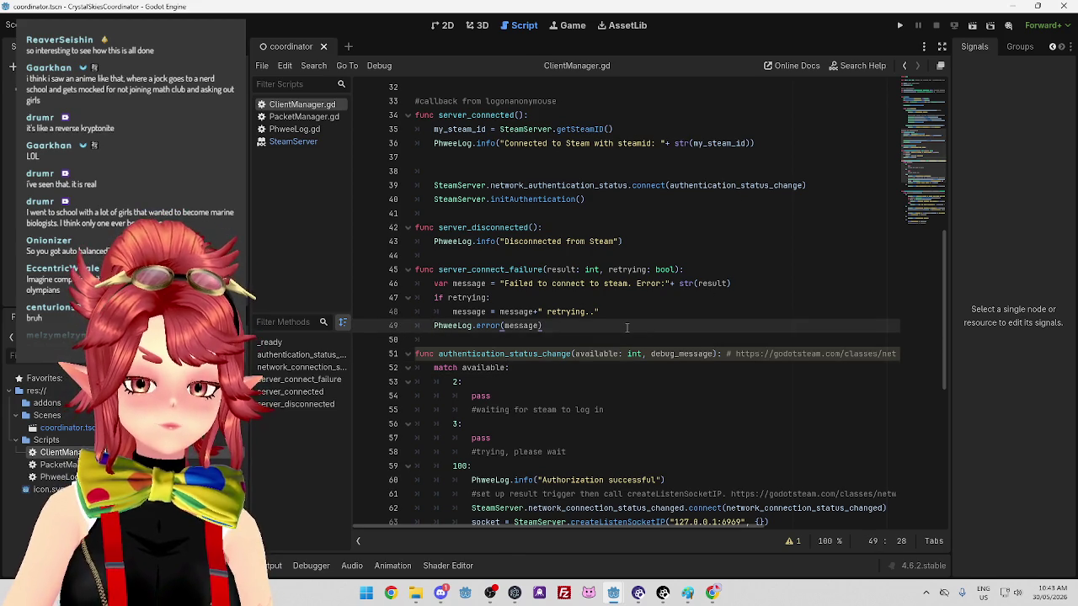
key("Return")
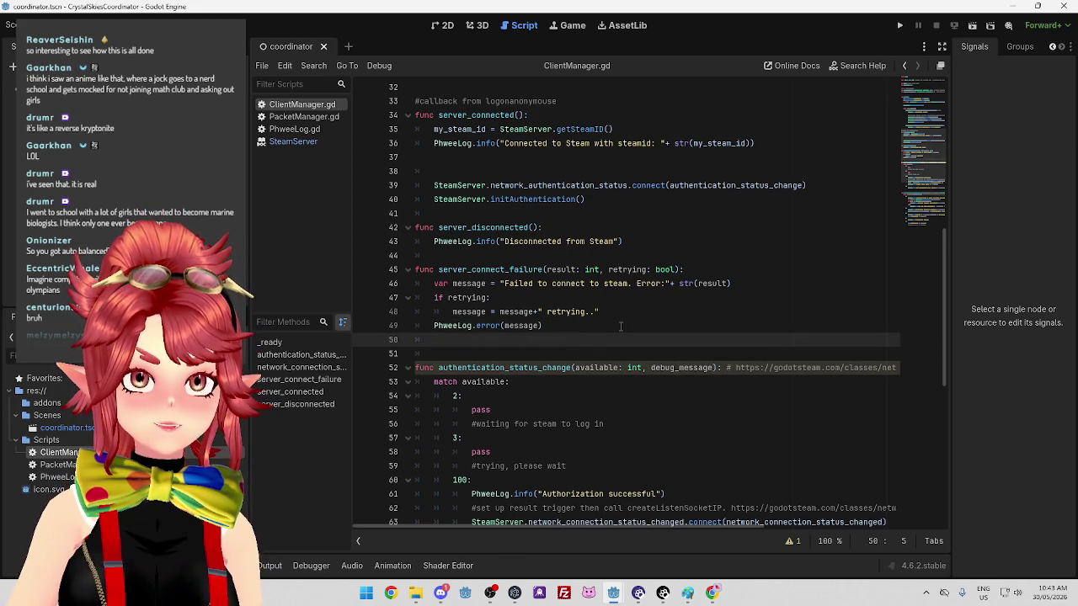
left_click(620, 326)
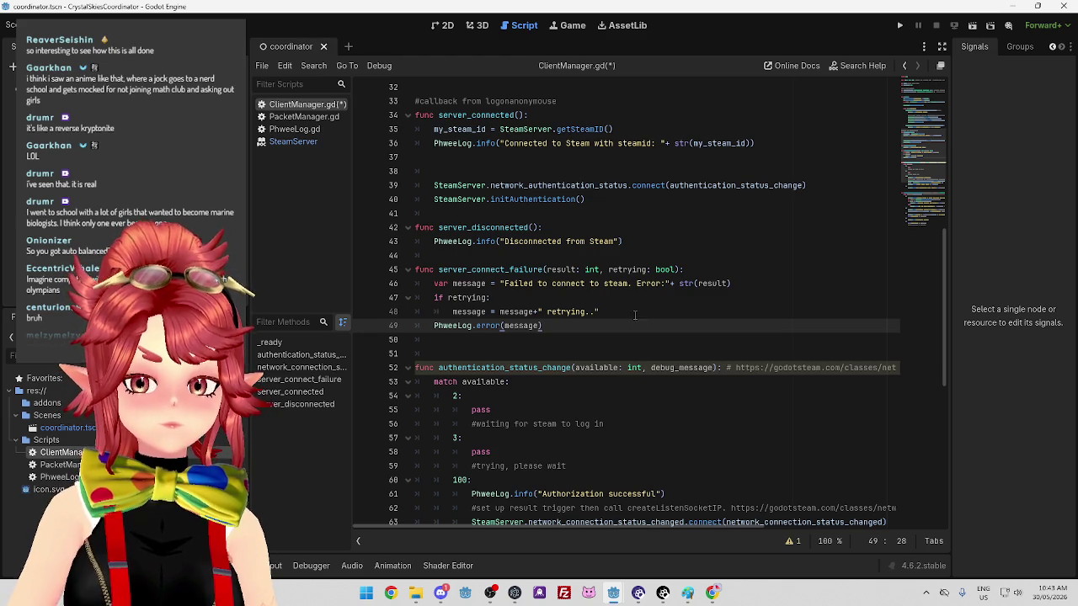
left_click(635, 315)
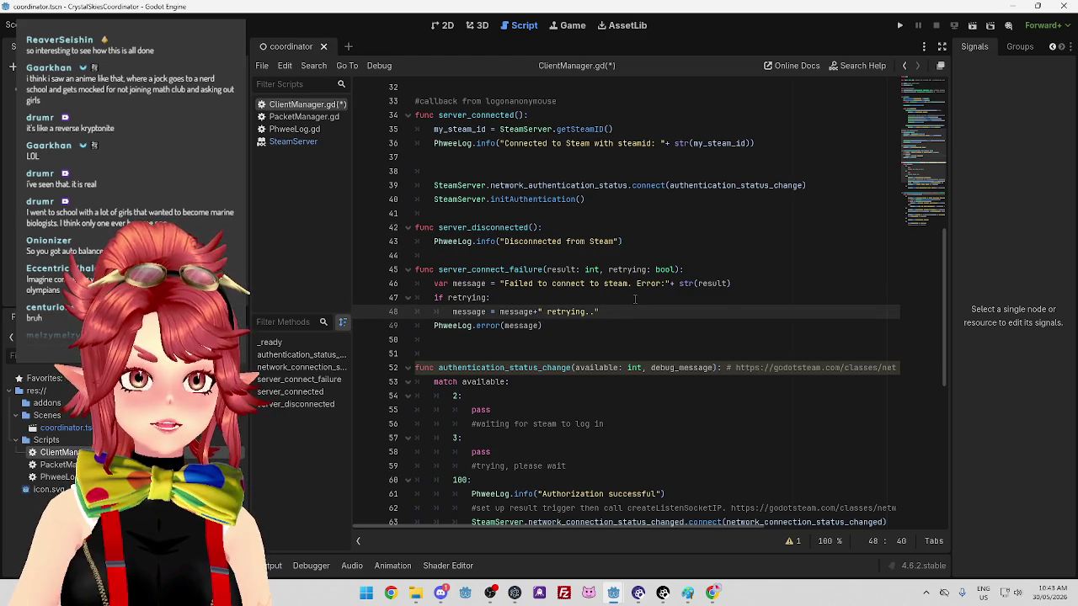
left_click(635, 298)
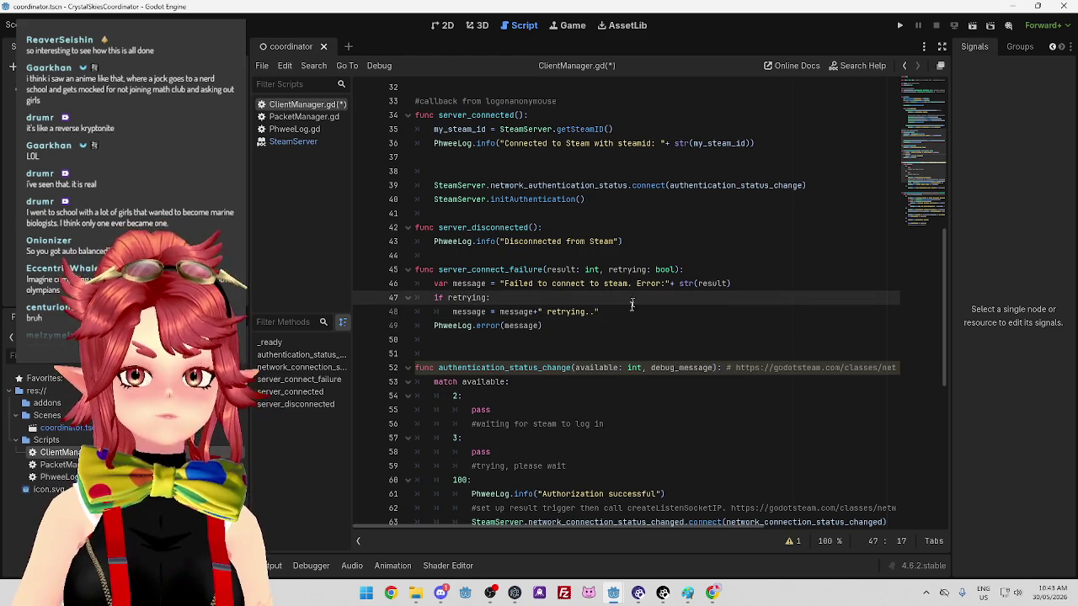
left_click(633, 313)
left_click(608, 336)
left_click(604, 325)
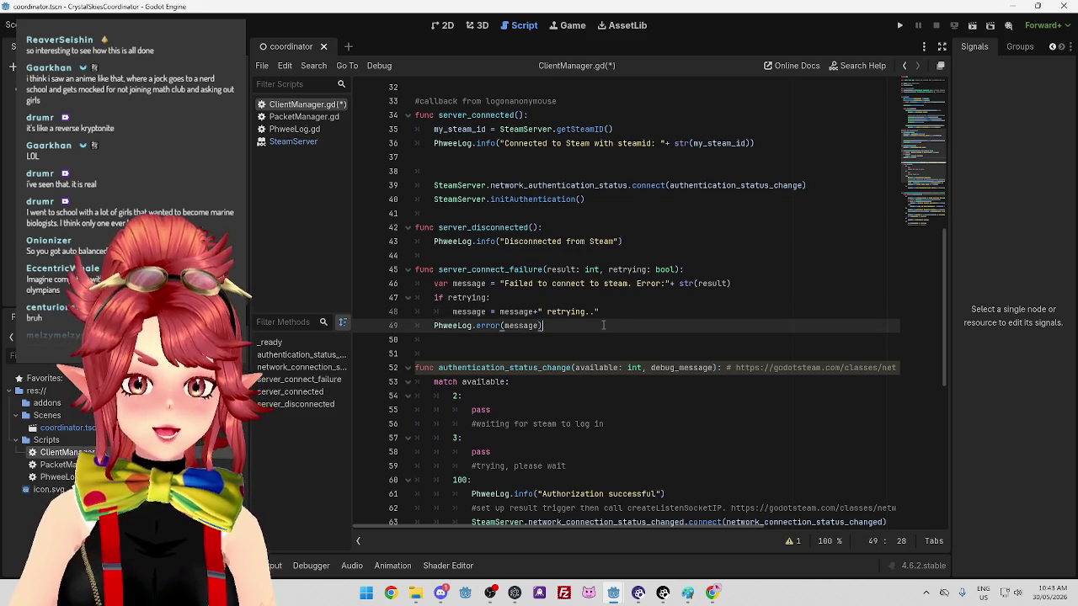
left_click(598, 337)
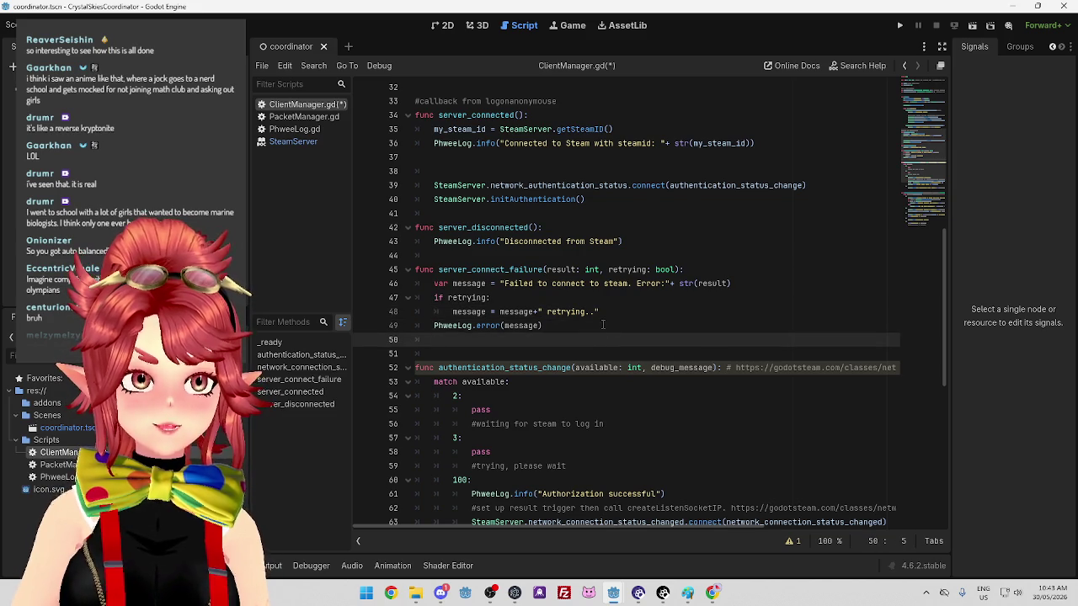
key("ctrl+s")
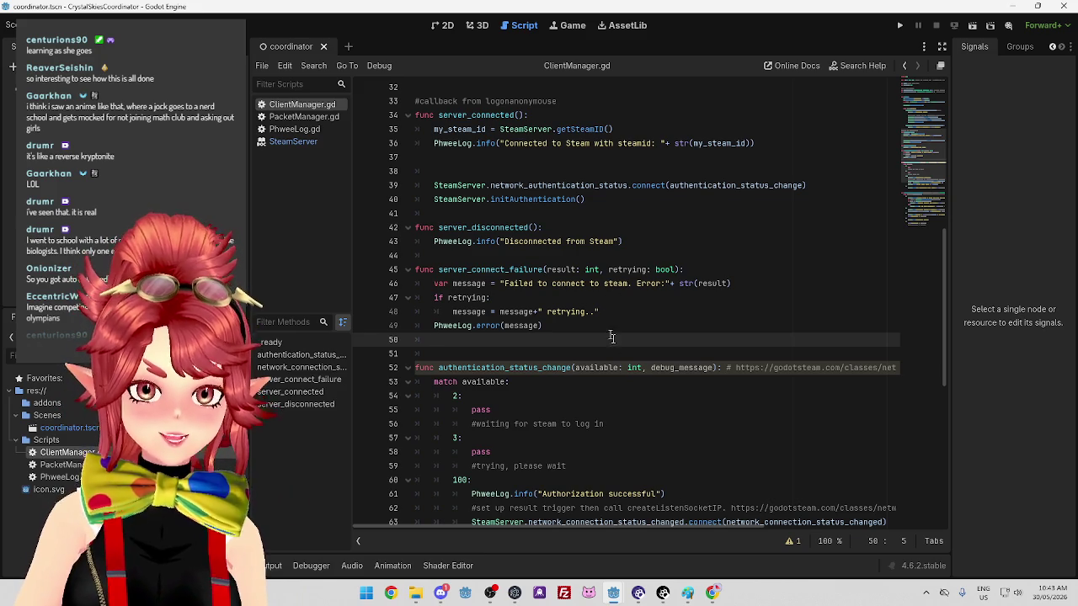
Switch the script editor to PacketManager.gd
scroll(606, 302, "up", 3)
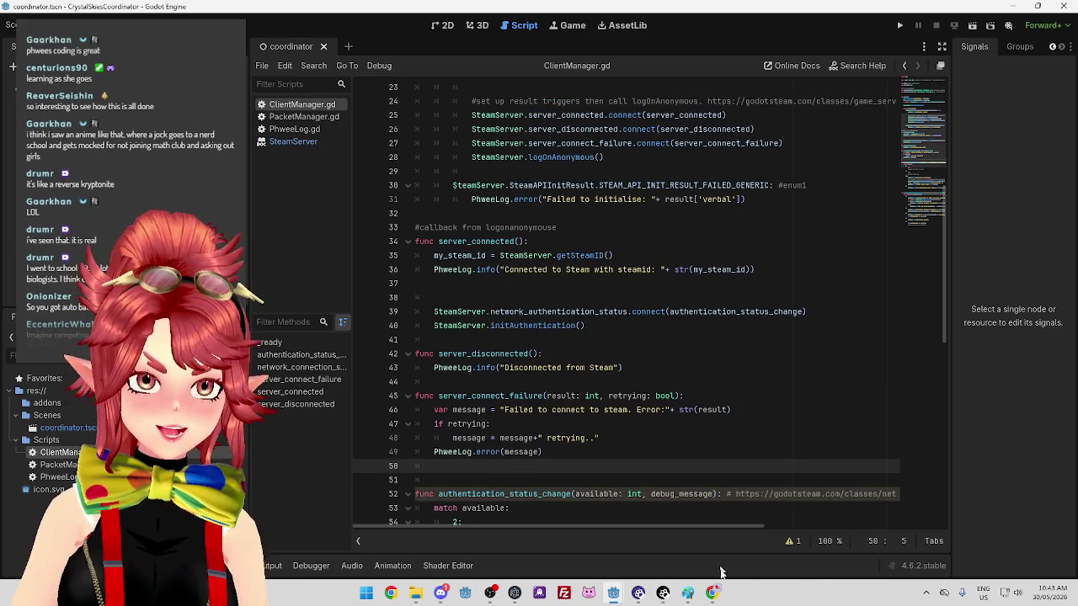
left_click(688, 593)
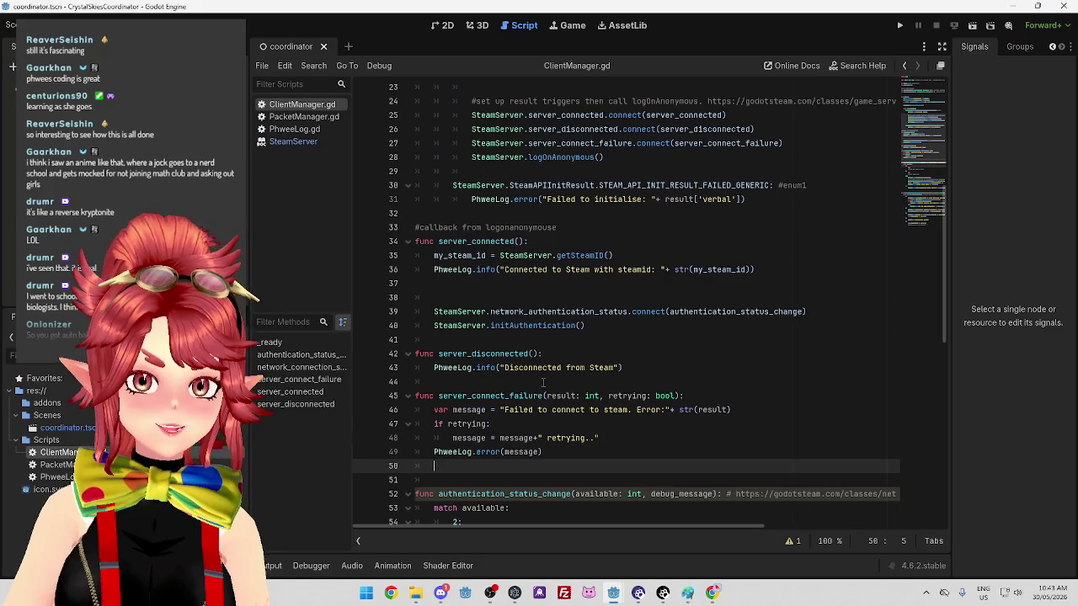
left_click(293, 118)
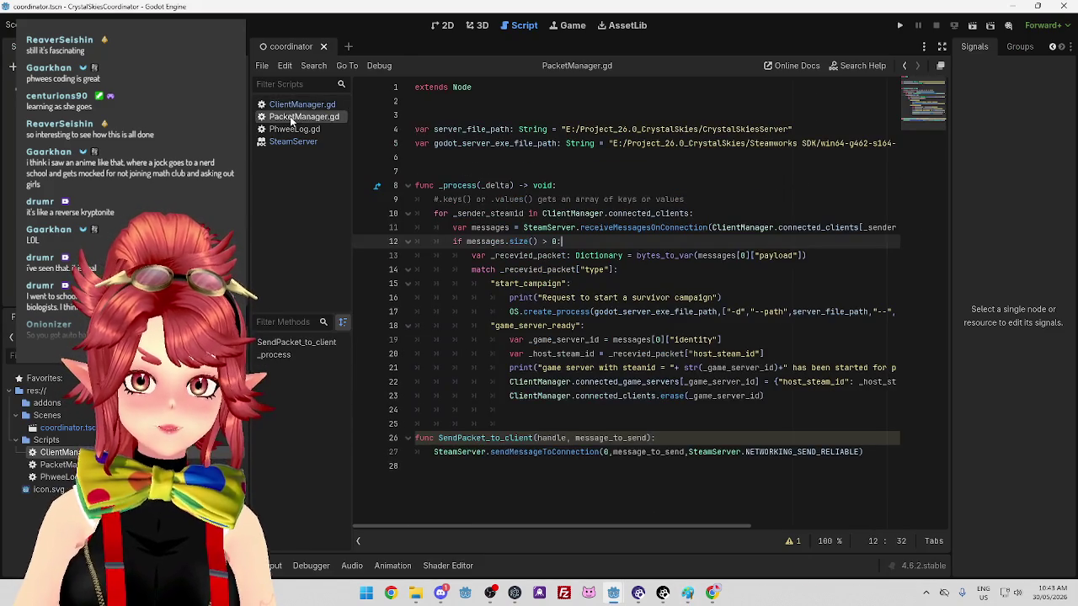
Highlight the game_server_ready case and the match on the packet type in PacketManager.gd
left_click(513, 333)
left_click(570, 354)
left_click_drag(493, 326, 587, 326)
left_click(582, 341)
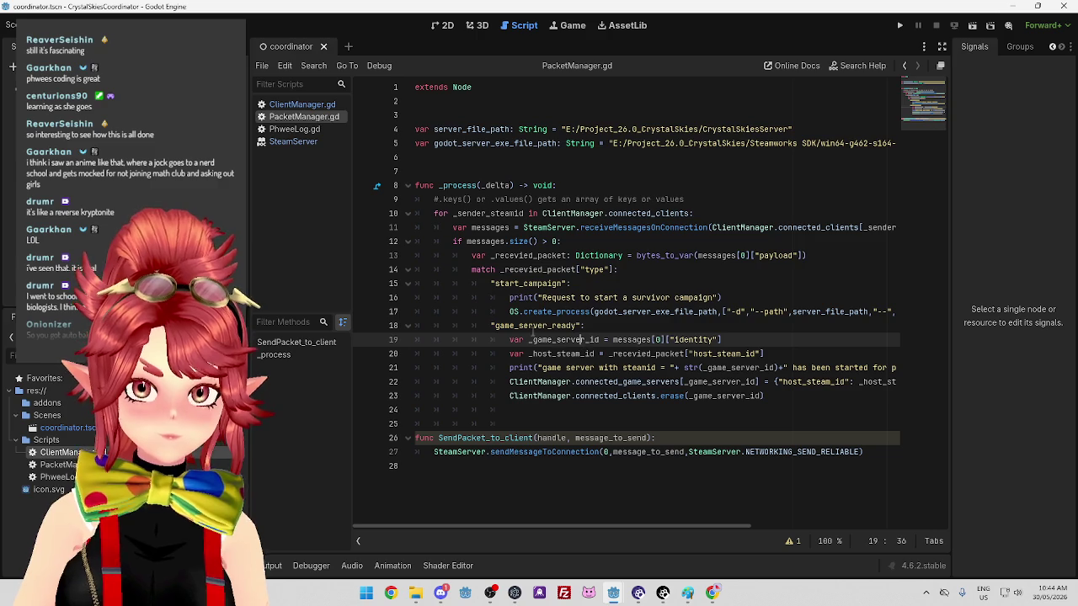
left_click_drag(473, 269, 608, 271)
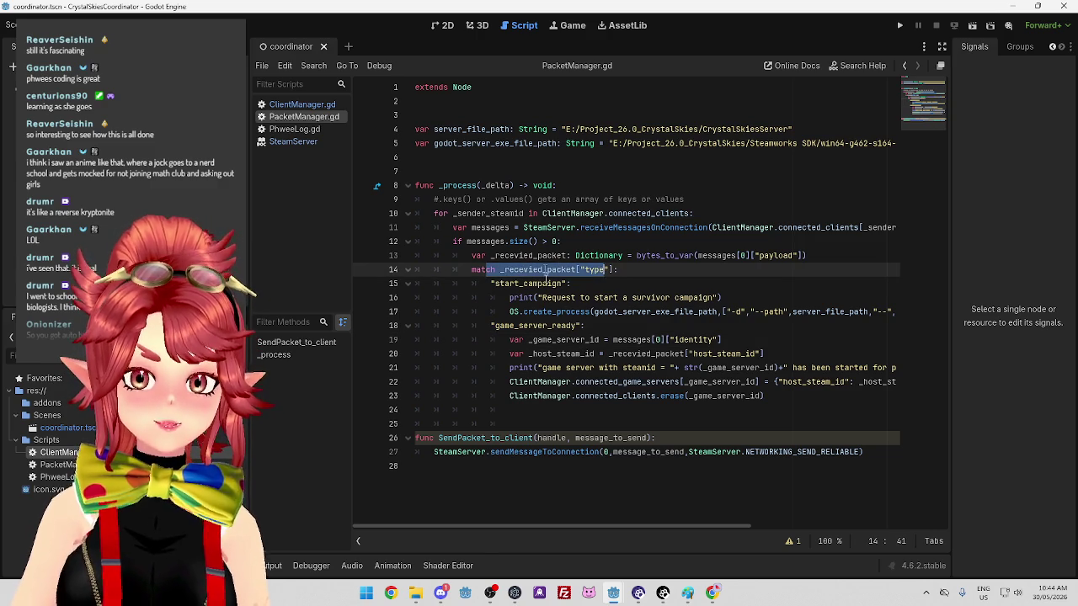
left_click(546, 337)
Highlight the _game_server_id and _host_steam_id assignments under game_server_ready
left_click_drag(512, 327, 552, 326)
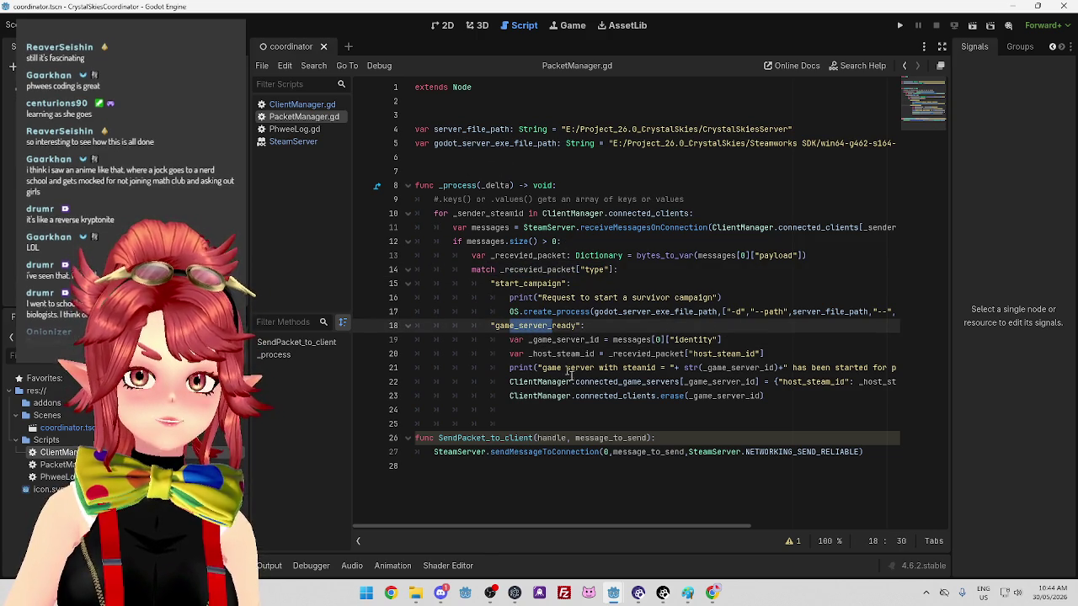
left_click(599, 326)
left_click_drag(494, 326, 576, 326)
left_click(581, 340)
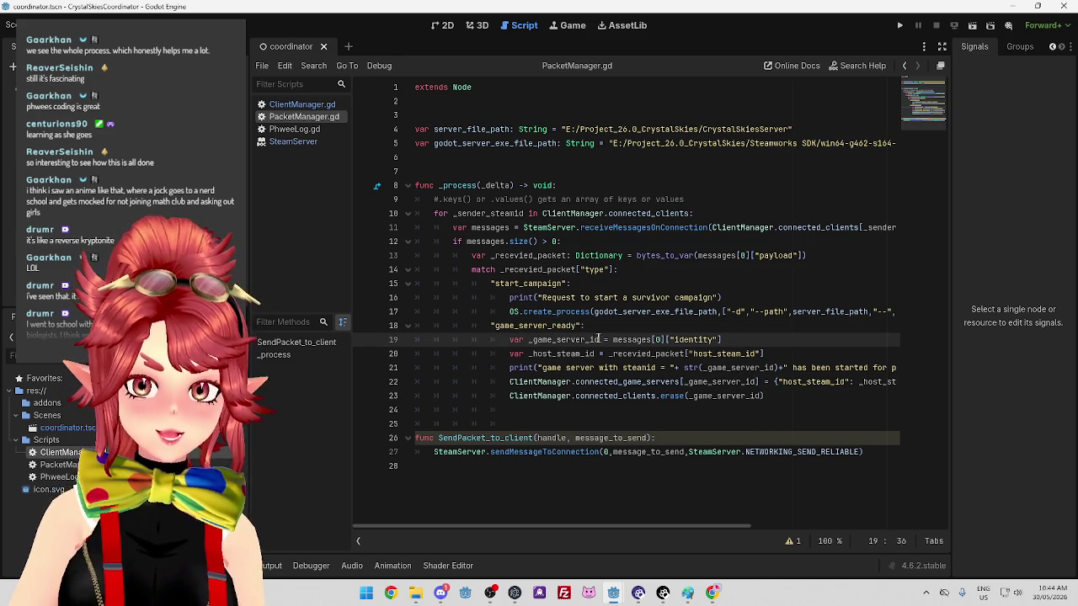
left_click_drag(736, 340, 519, 339)
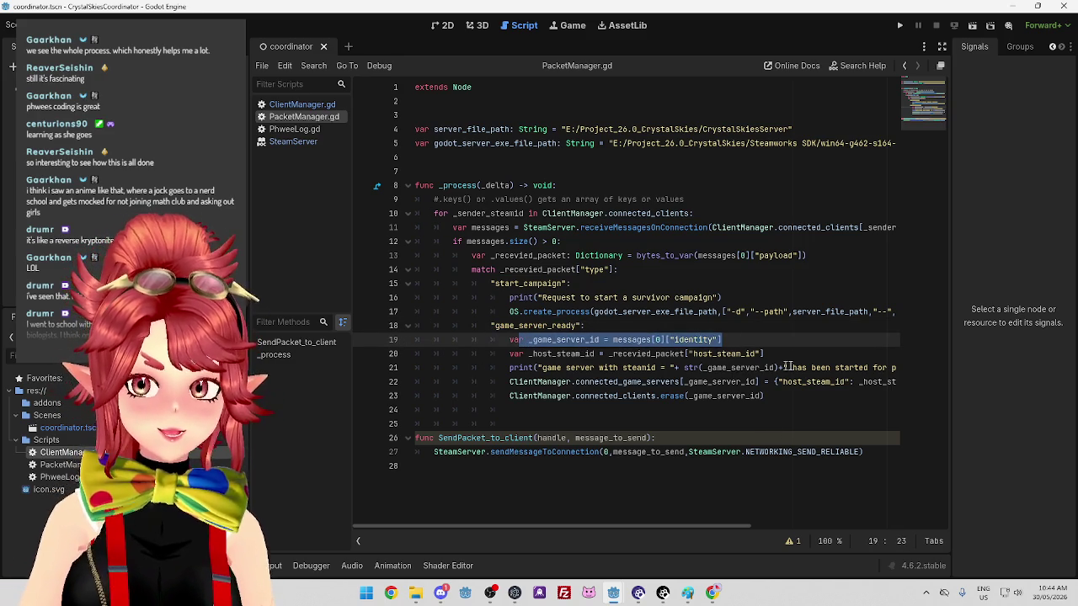
left_click_drag(765, 353, 529, 354)
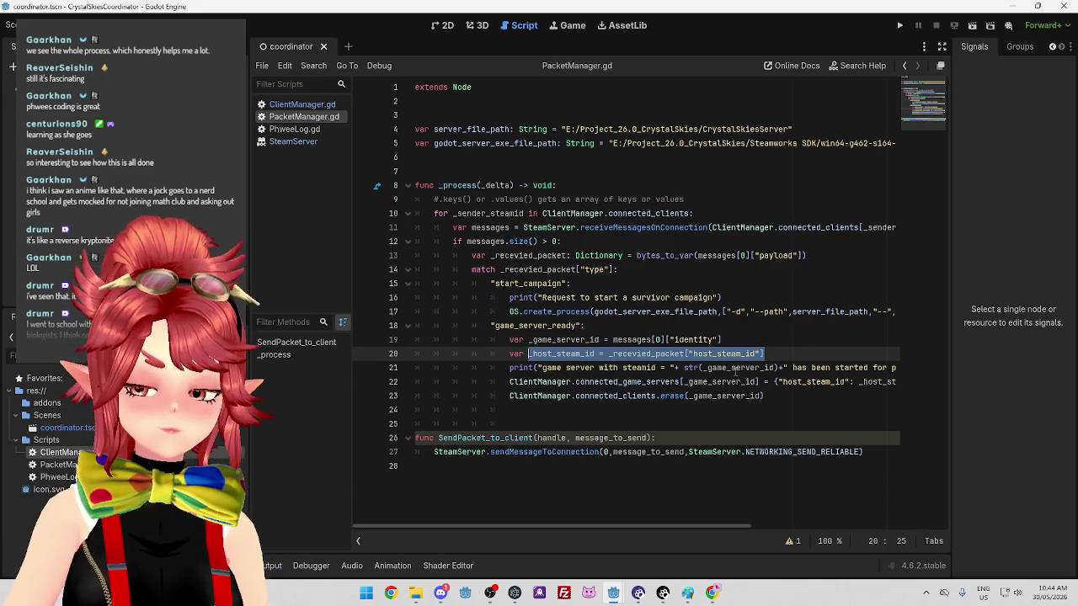
left_click(739, 355)
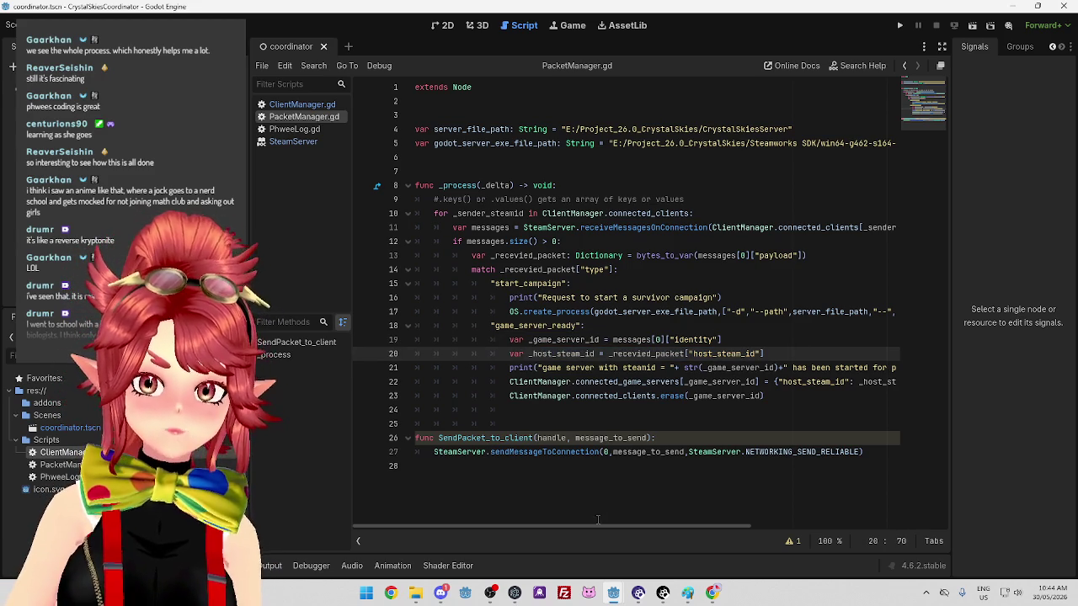
Scroll sideways through the code, then bring the Paint architecture diagram forward
left_click_drag(597, 527, 665, 527)
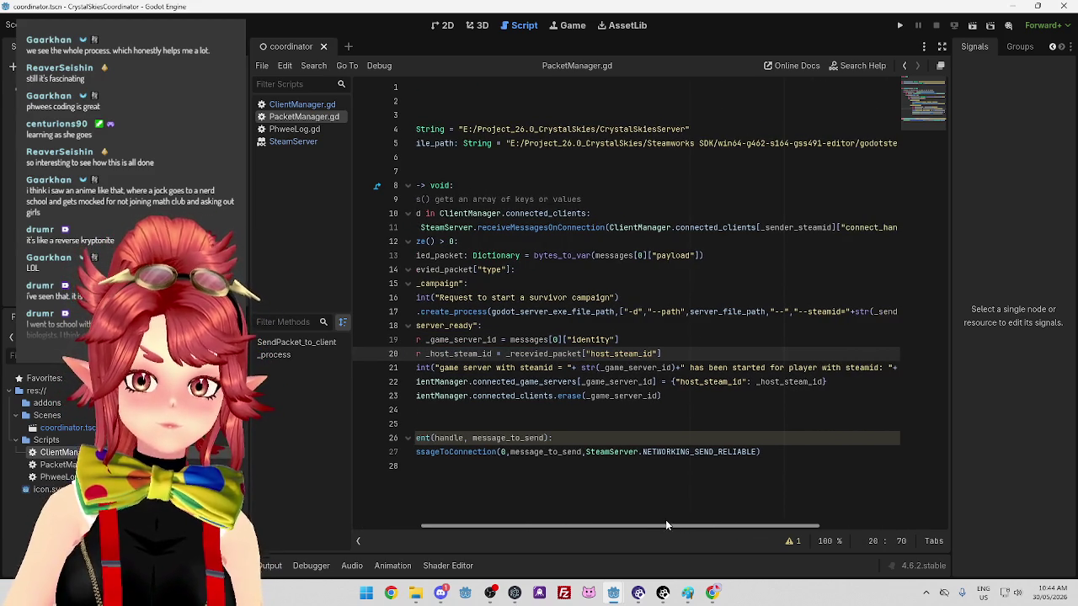
left_click_drag(552, 528, 518, 522)
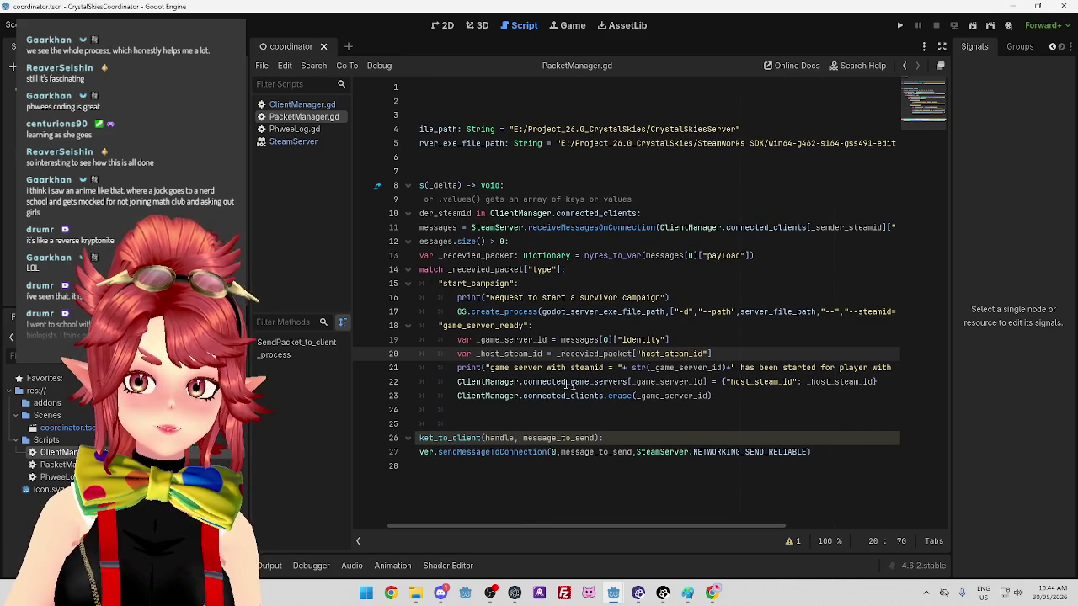
mouse_move(679, 532)
left_mouse_down()
mouse_move(795, 530)
mouse_move(678, 527)
left_mouse_up()
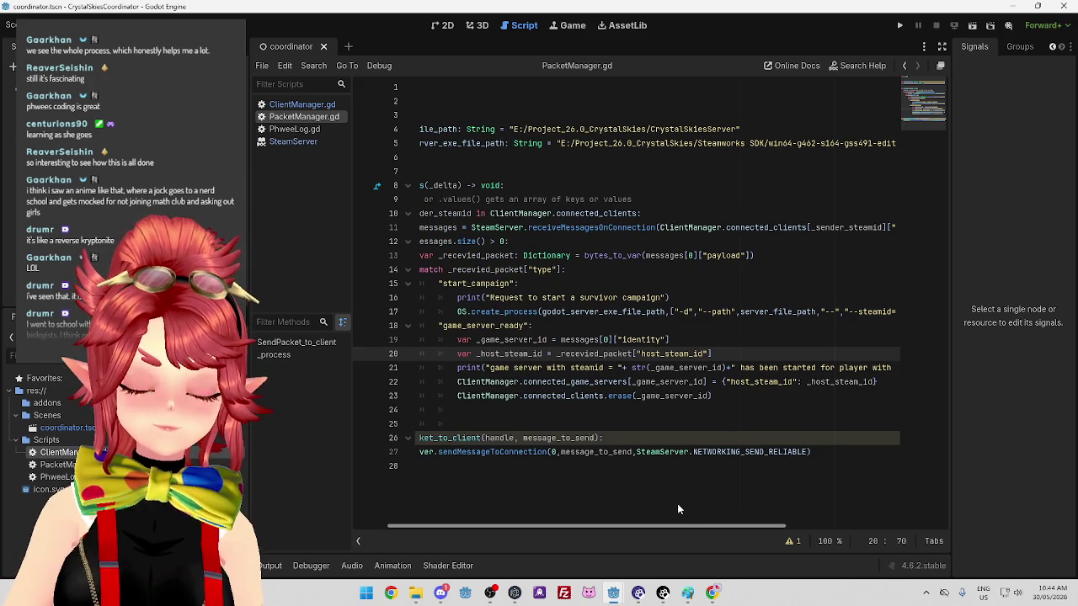
scroll(677, 508, "left", 3)
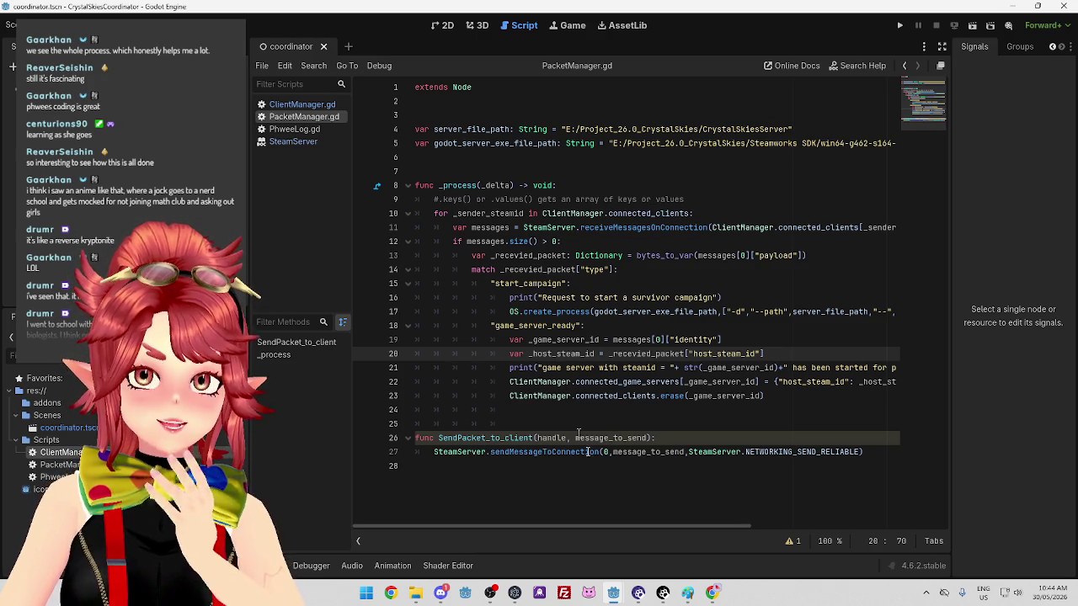
left_click(689, 595)
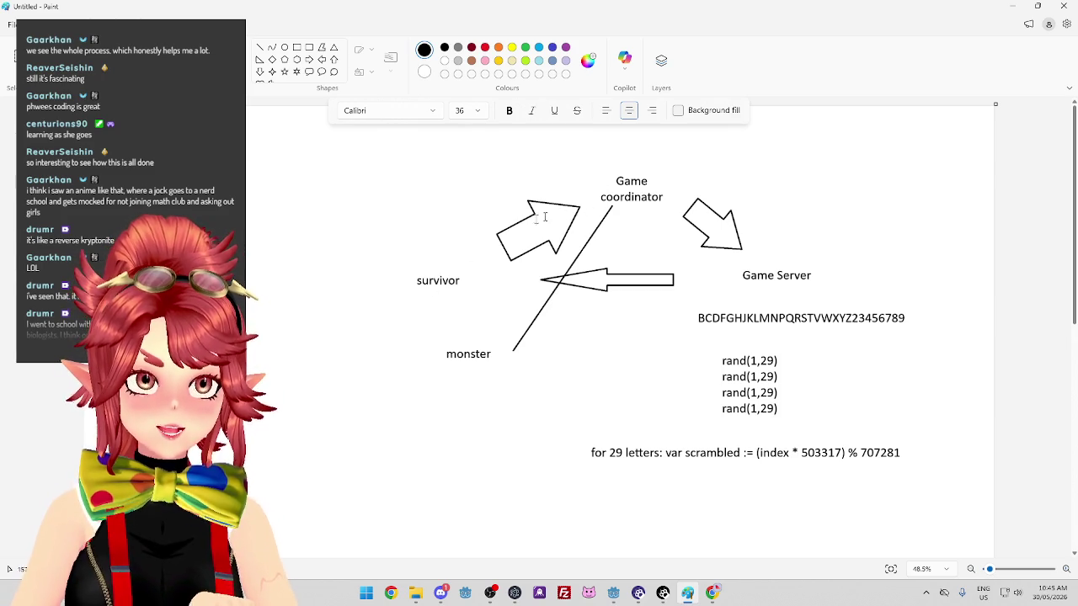
Point out the Game coordinator and Game Server labels with the Text tool
left_click(748, 286)
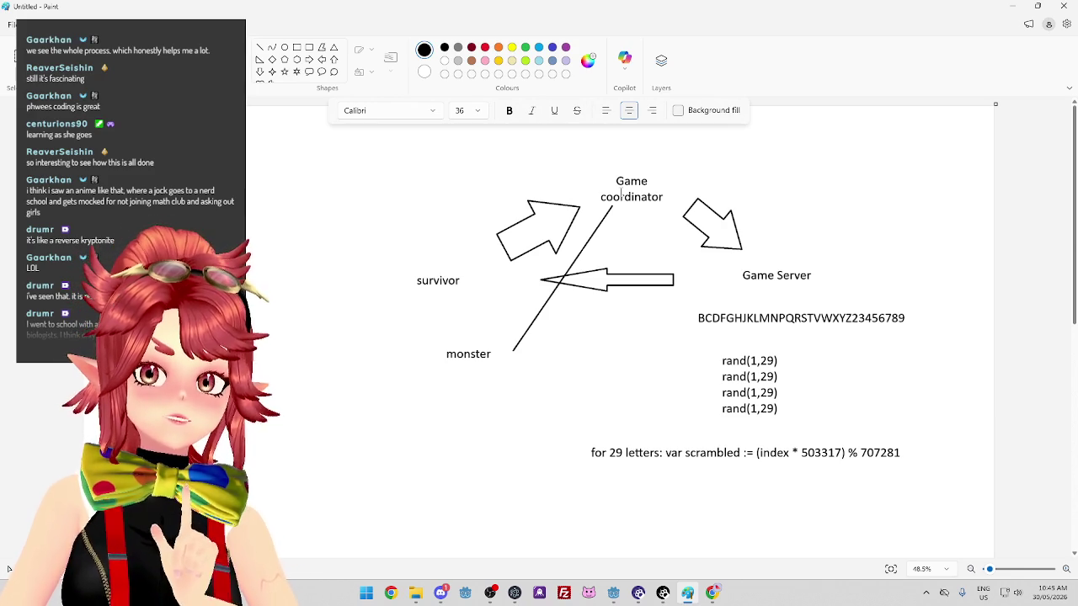
left_click(616, 182)
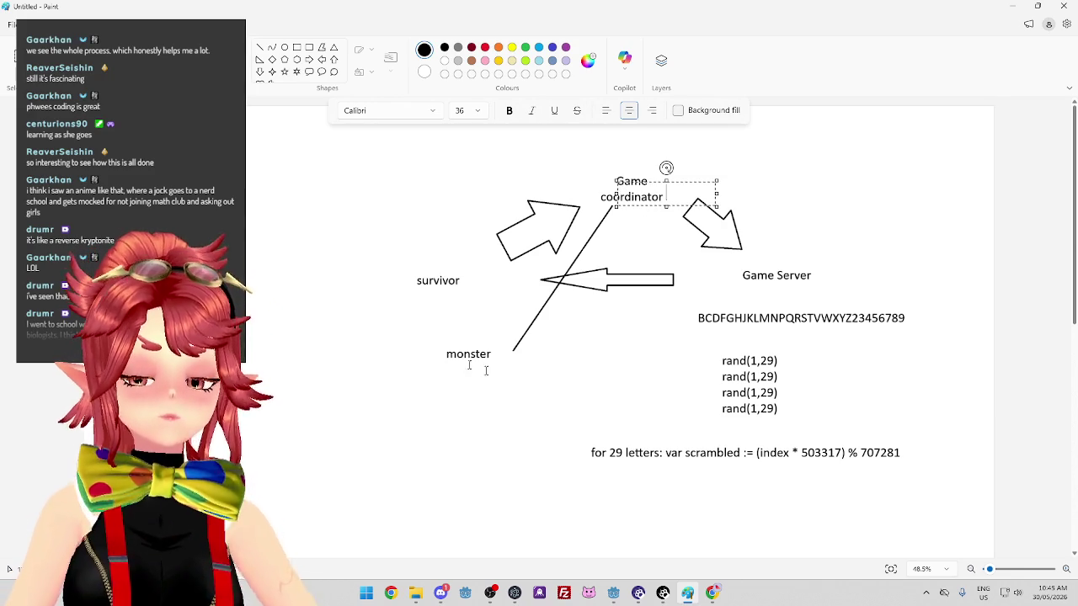
left_click(767, 297)
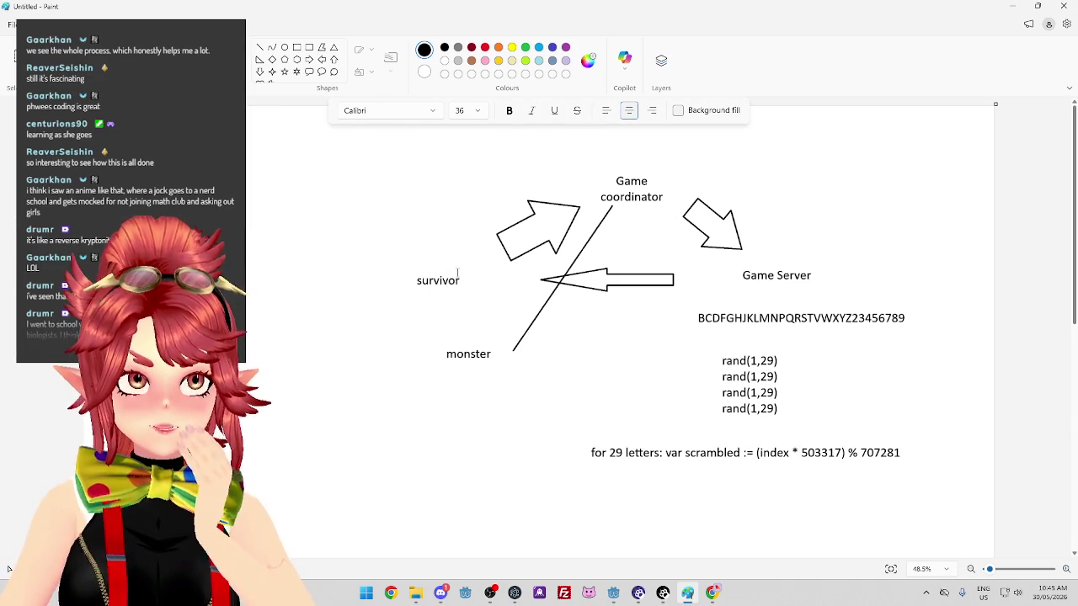
mouse_move(744, 272)
left_mouse_down()
mouse_move(803, 274)
mouse_move(845, 294)
left_mouse_up()
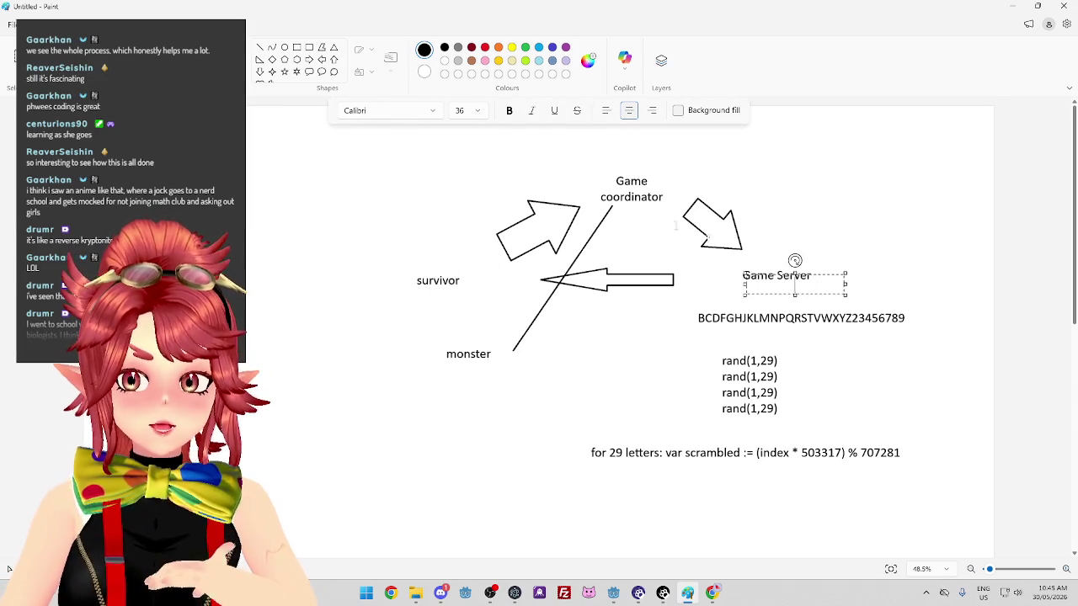
left_click(617, 181)
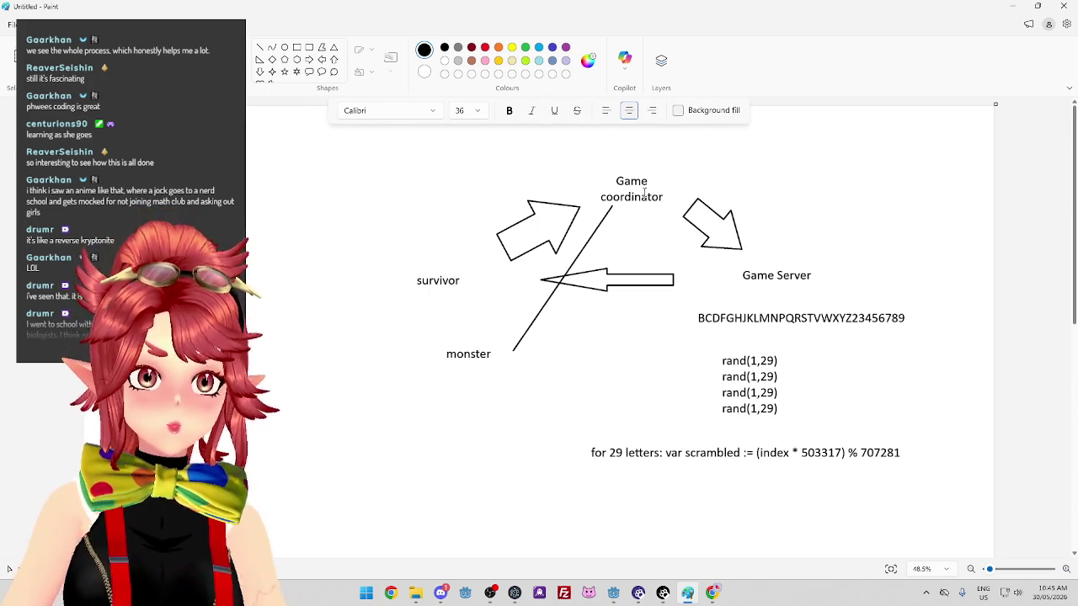
Revisit the Game Server and Game coordinator labels, then return to the GameManager Godot window
left_click(742, 277)
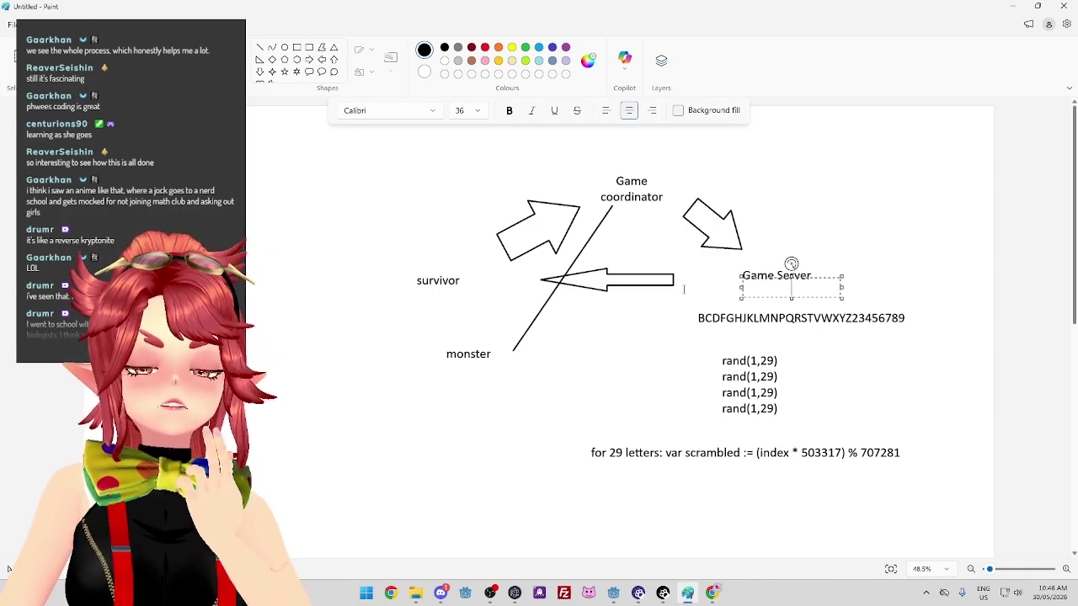
left_click(649, 199)
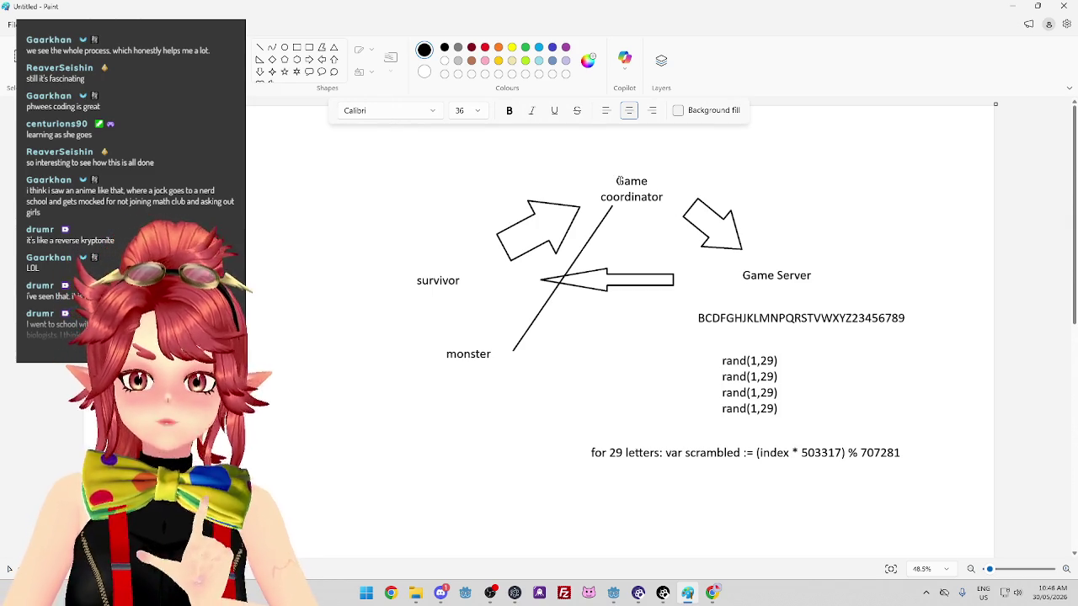
left_click(622, 175)
left_click(626, 197)
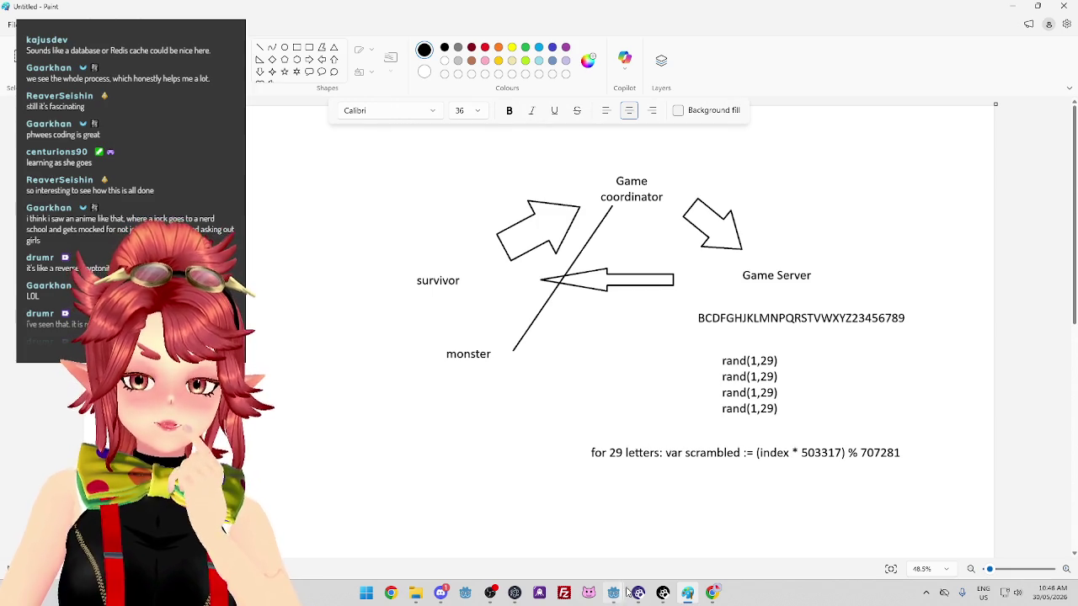
mouse_move(613, 593)
left_click(584, 503)
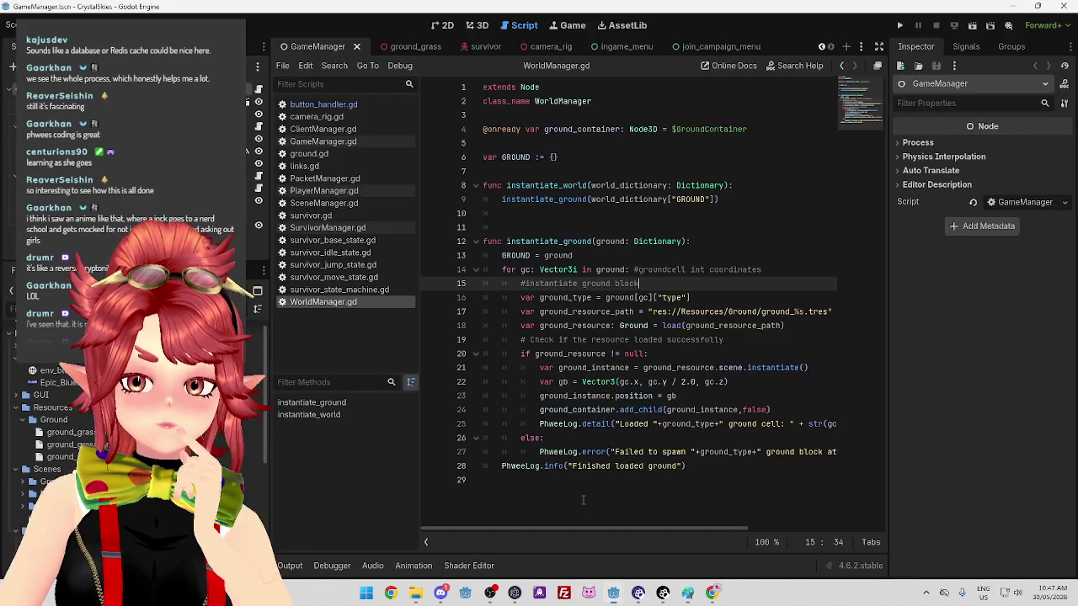
Bring the coordinator.tscn Godot window forward and show PacketManager.gd
mouse_move(611, 594)
left_click(684, 549)
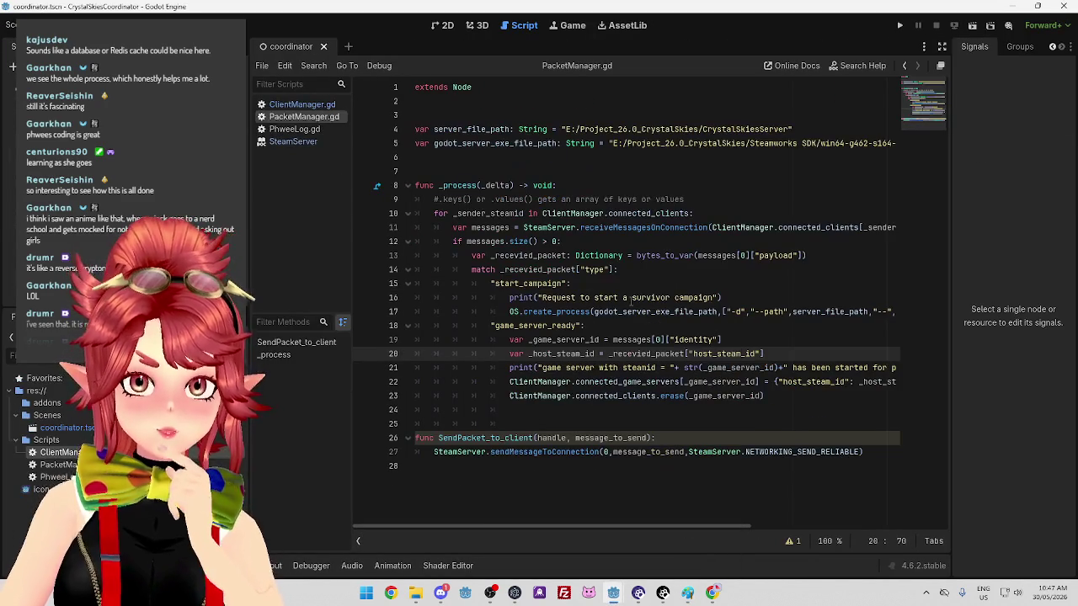
left_click(305, 106)
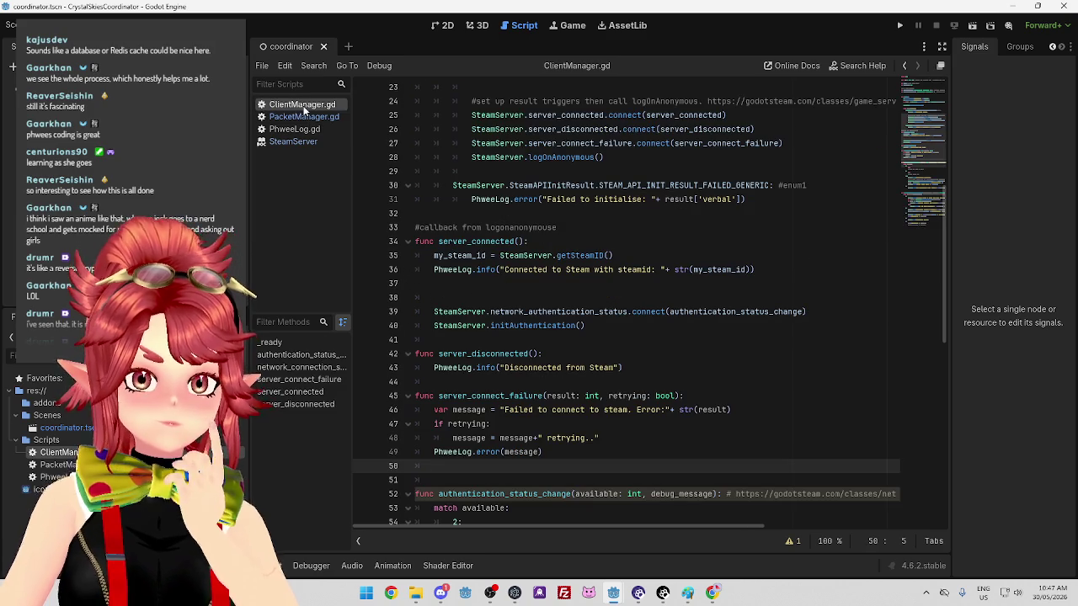
left_click(304, 117)
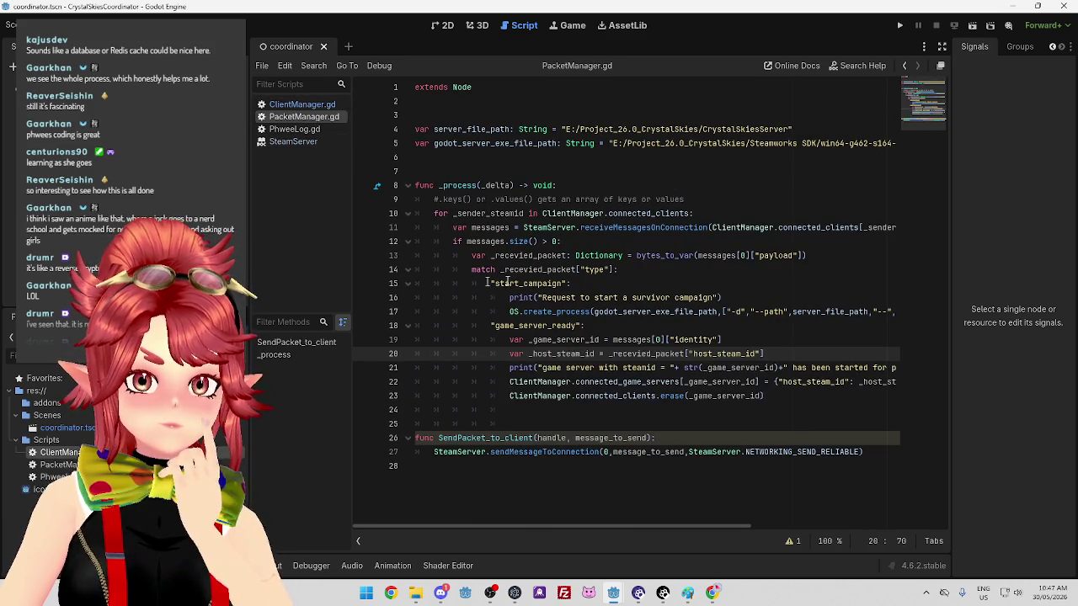
Point out the sender loop, size check, start_campaign case and create_process call
left_click(647, 413)
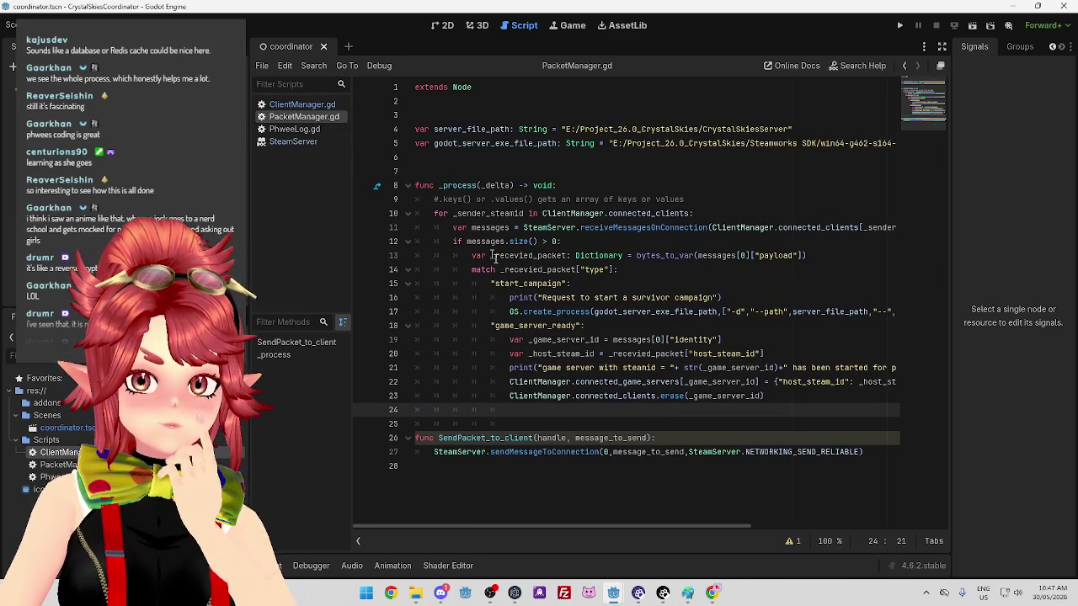
left_click(515, 214)
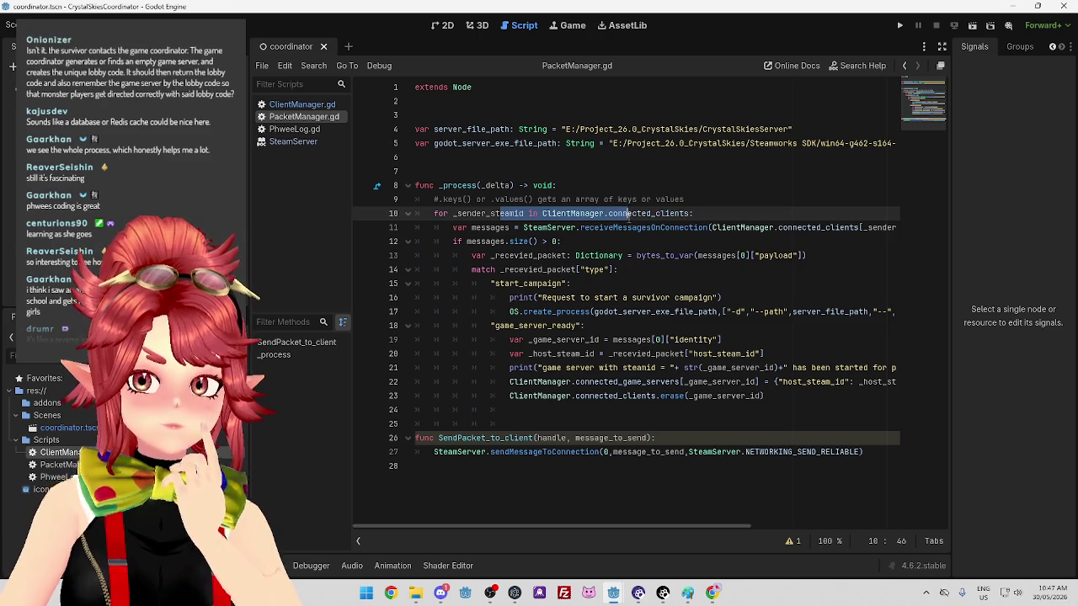
left_click(542, 269)
left_click(481, 200)
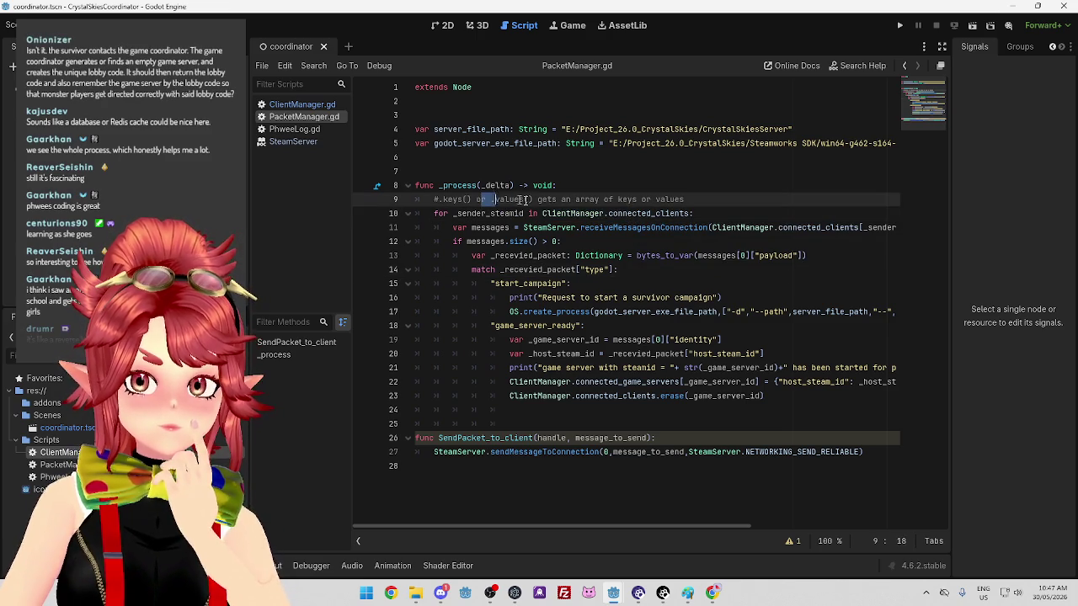
left_click(528, 243)
left_click_drag(796, 228, 741, 227)
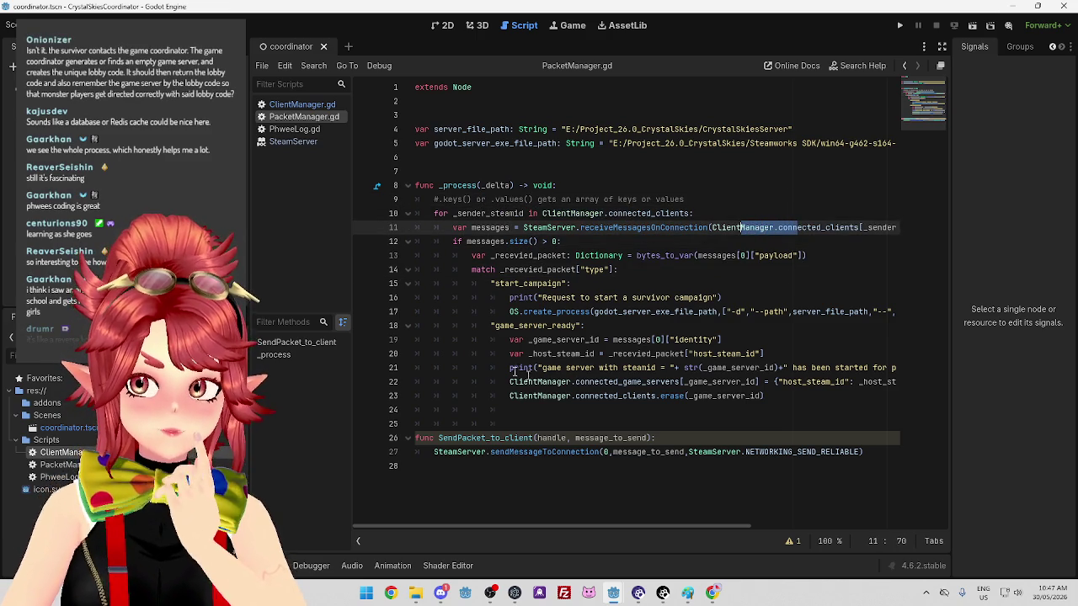
left_click_drag(494, 283, 543, 283)
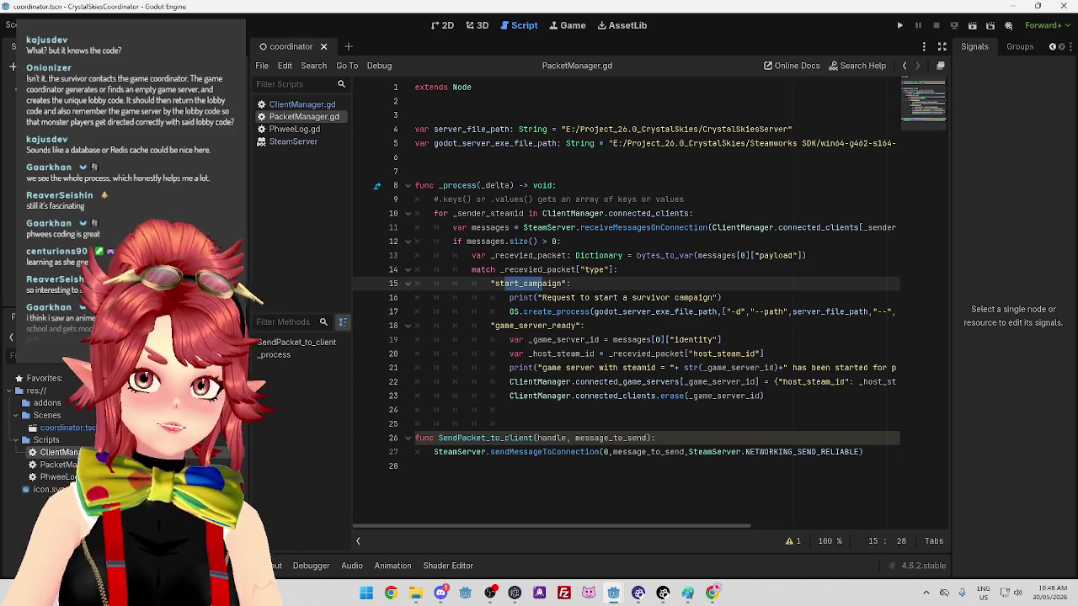
left_click(741, 314)
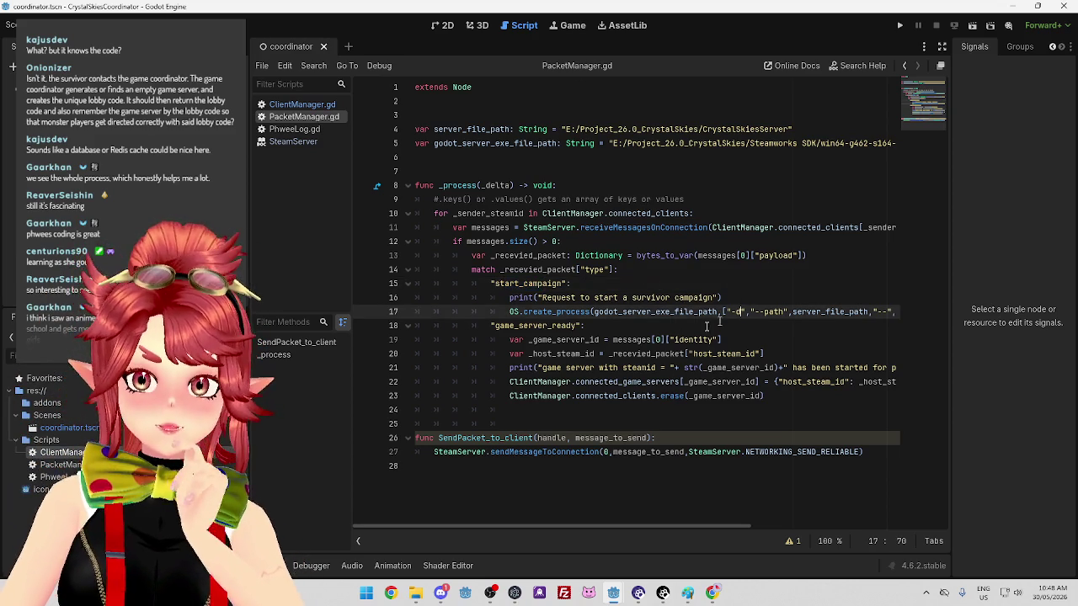
left_click(564, 284)
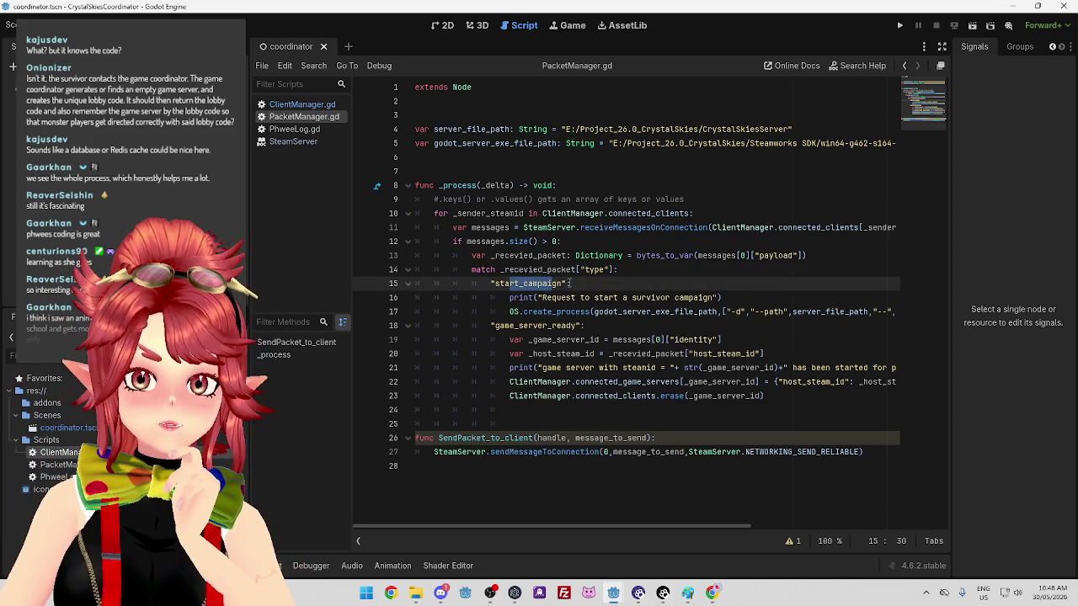
left_click_drag(495, 284, 692, 298)
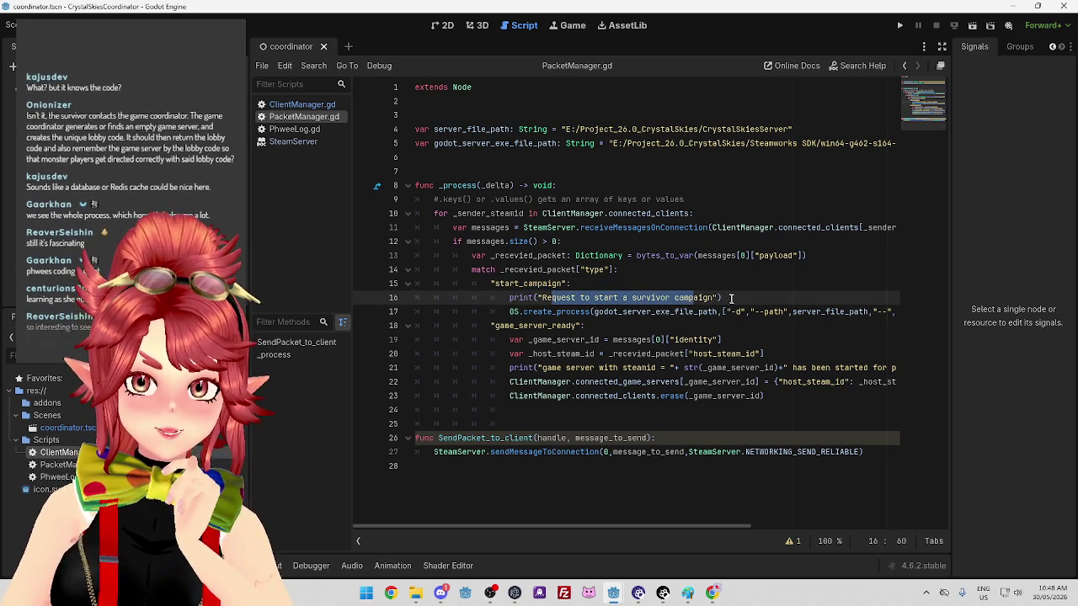
left_click(744, 298)
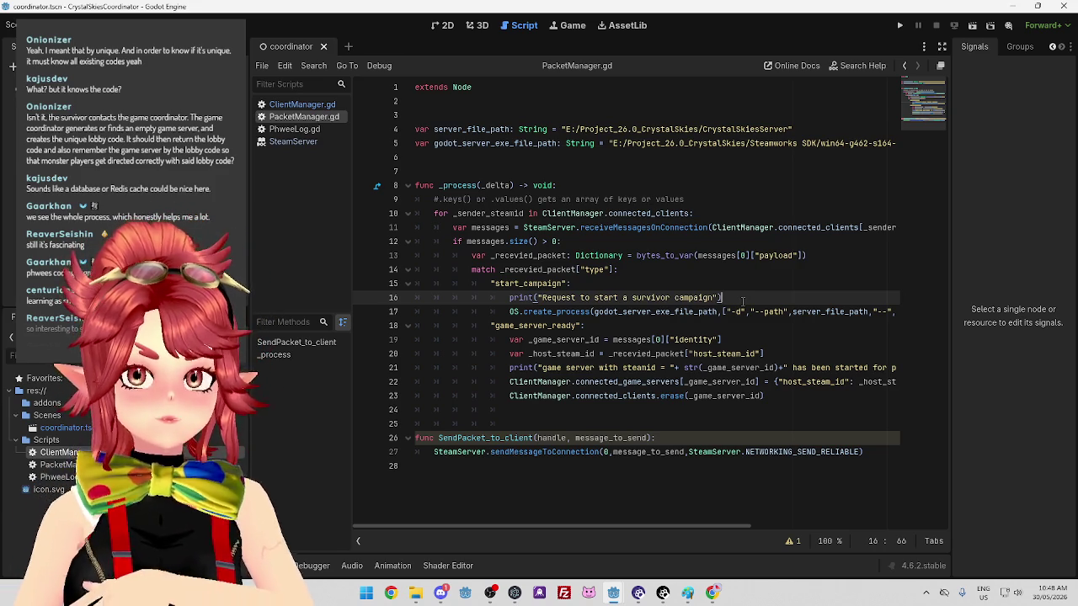
left_click_drag(709, 522, 793, 522)
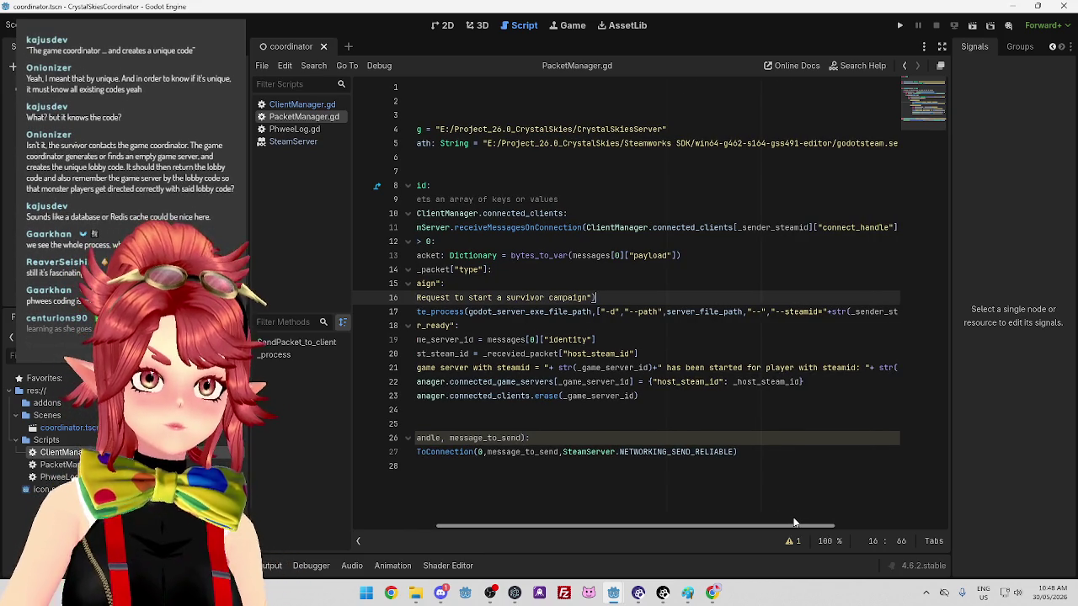
mouse_move(793, 522)
left_mouse_down()
mouse_move(748, 518)
mouse_move(850, 518)
mouse_move(690, 507)
mouse_move(817, 528)
mouse_move(712, 517)
mouse_move(759, 521)
mouse_move(729, 518)
left_mouse_up()
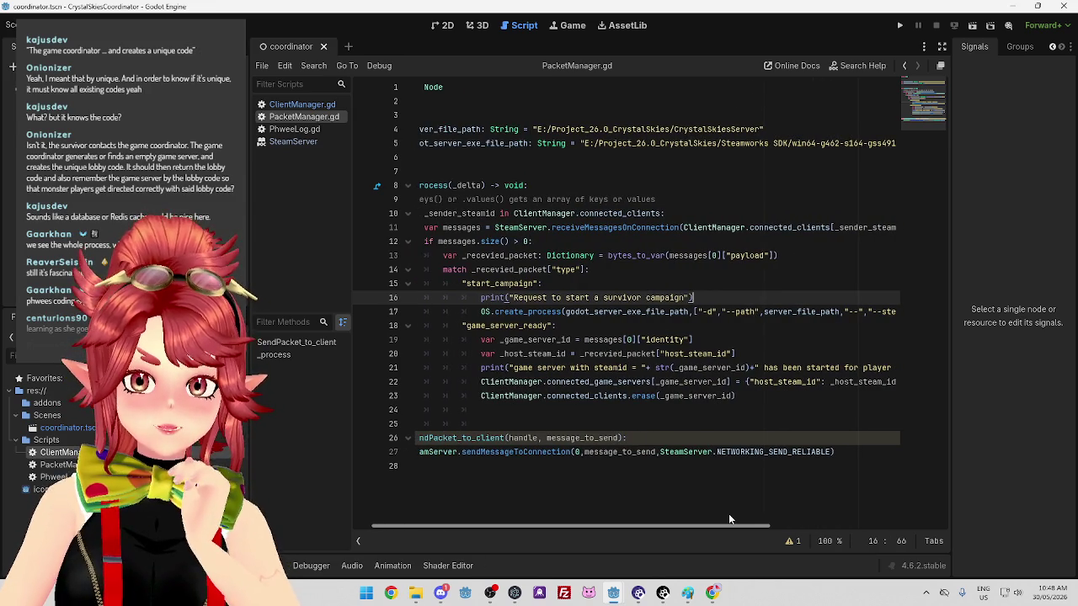
left_click(545, 313, "ctrl")
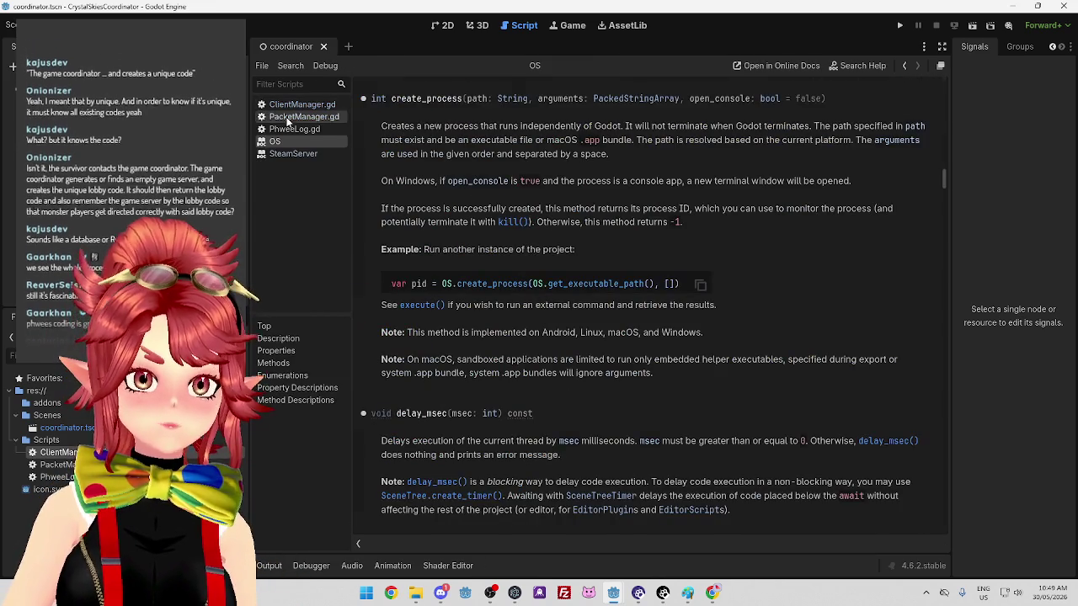
left_click(286, 115)
left_click_drag(647, 312, 739, 312)
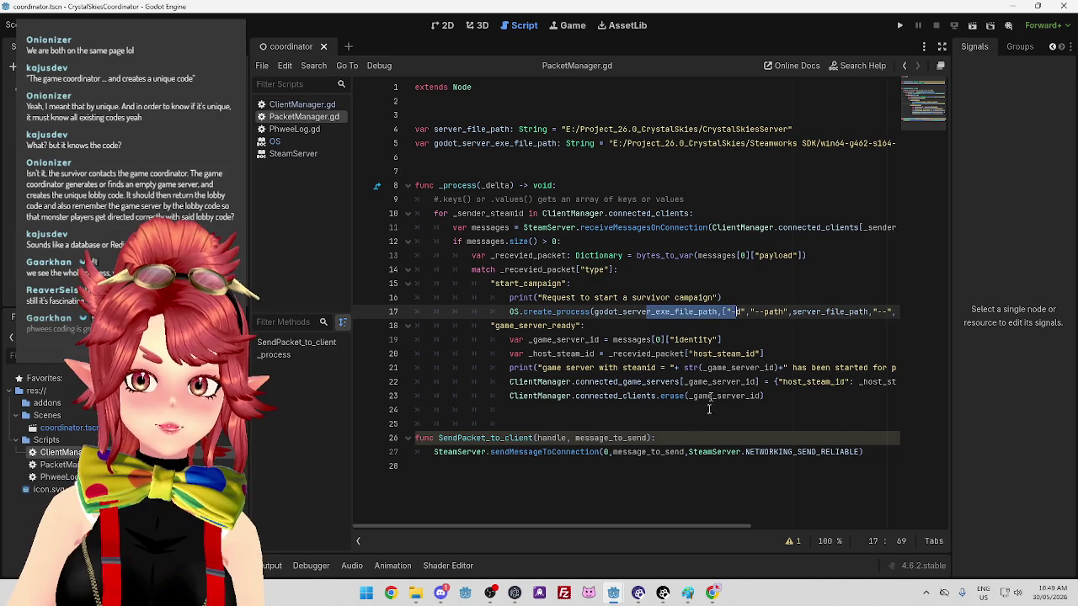
left_click_drag(694, 524, 725, 524)
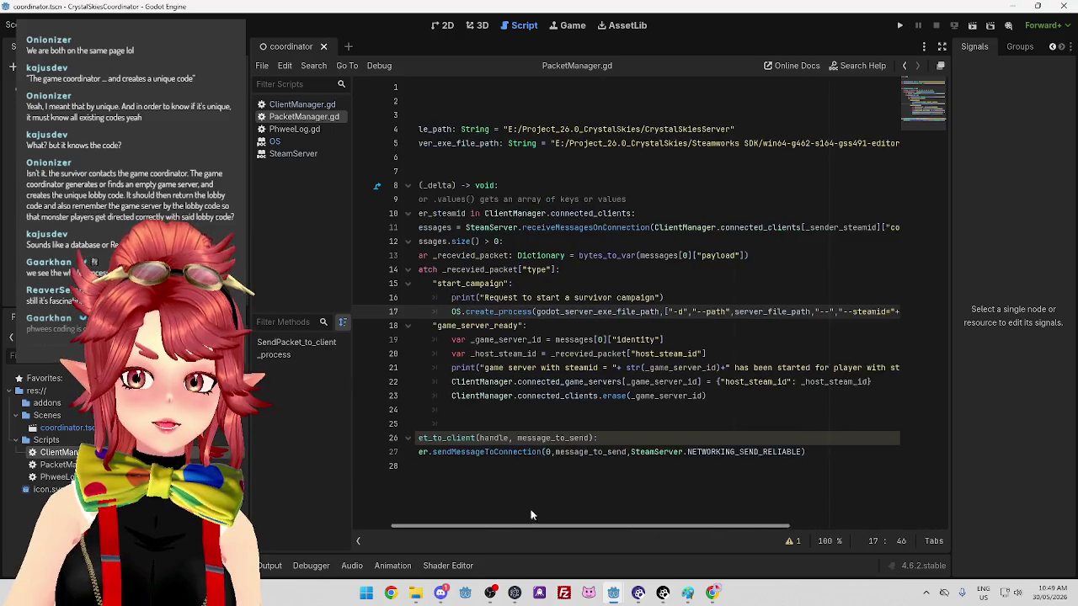
left_click(582, 313)
left_click_drag(507, 312, 625, 313)
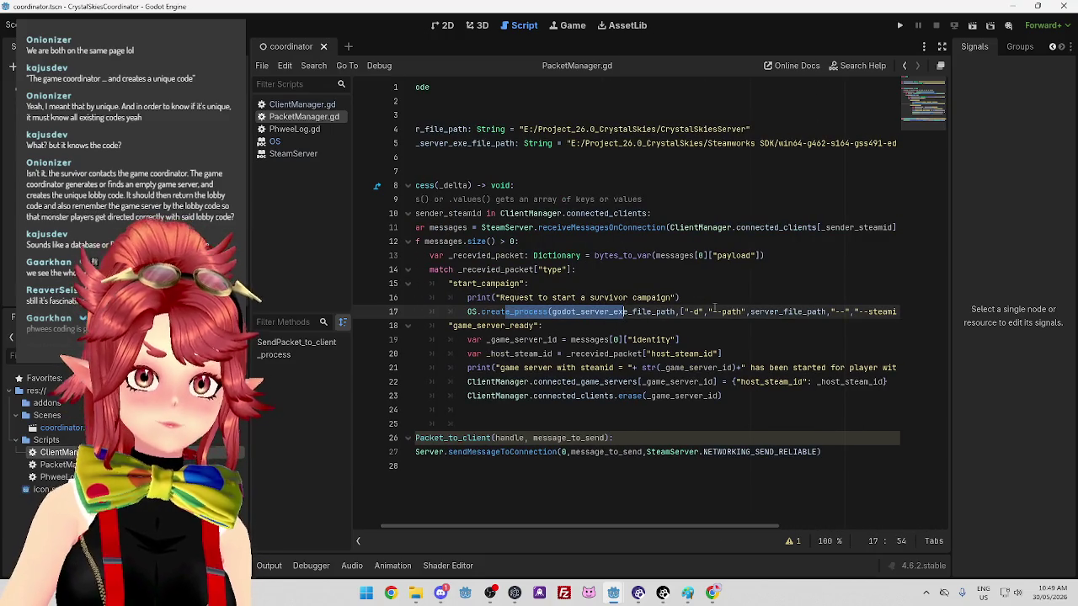
left_click(686, 298)
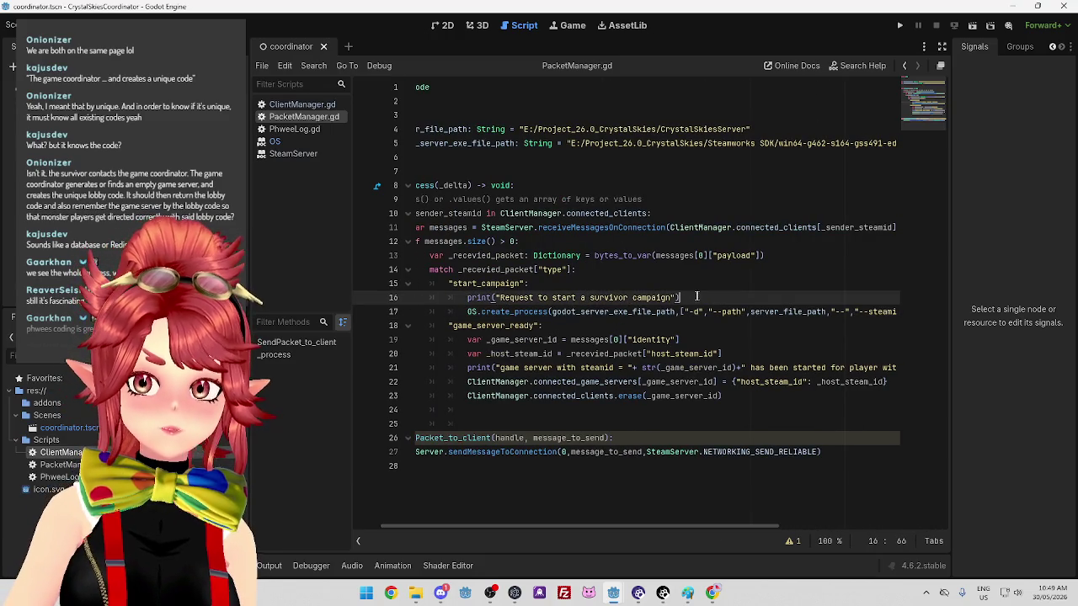
Add a generate_lobby_code() call on a new line below the print statement
key("Return")
type("generate_")
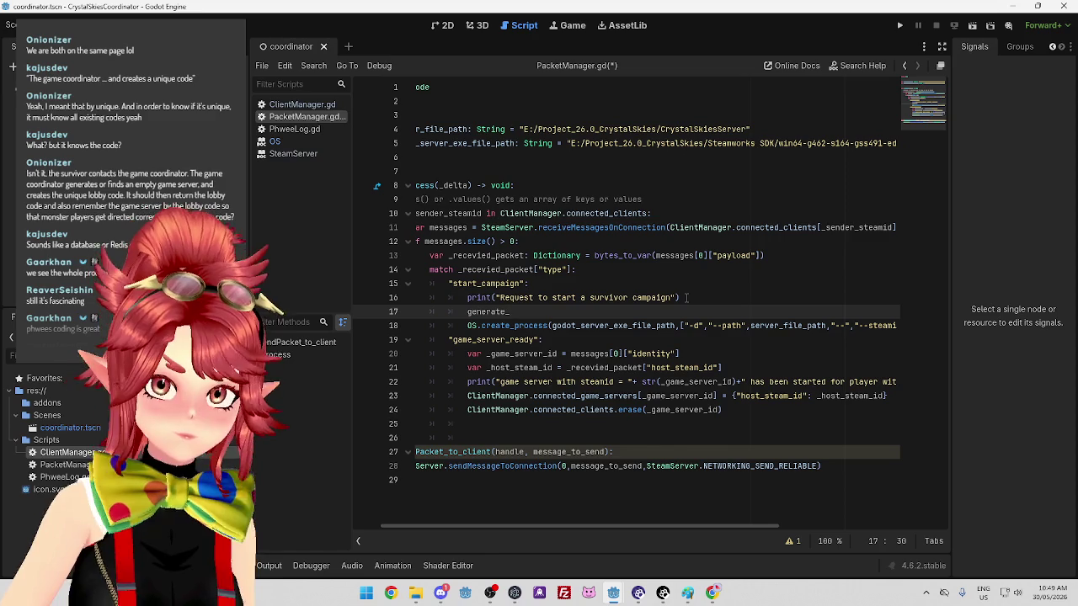
type("lobby_code")
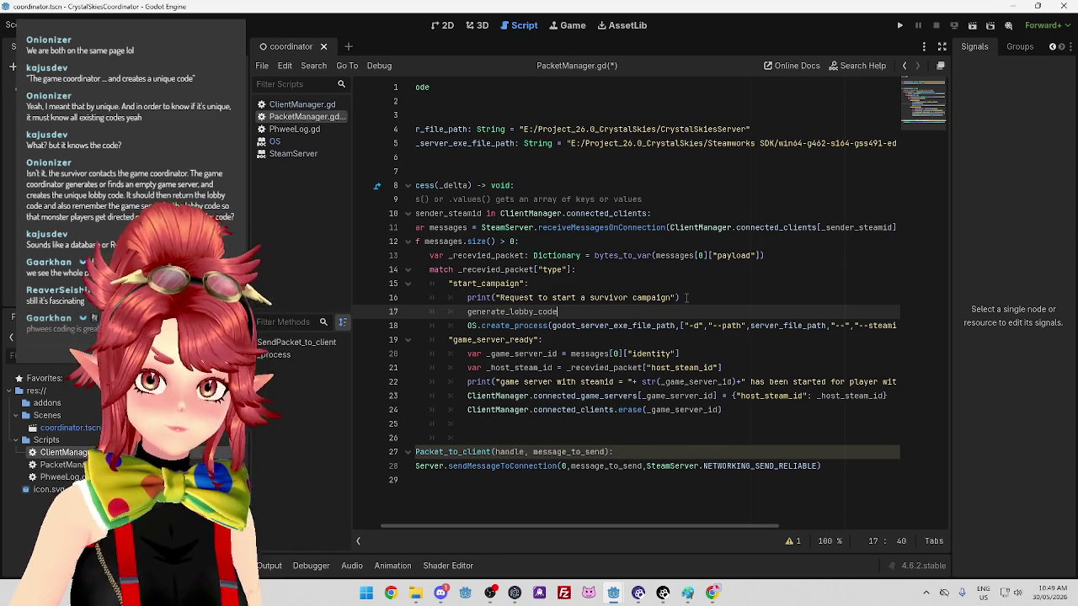
type("()")
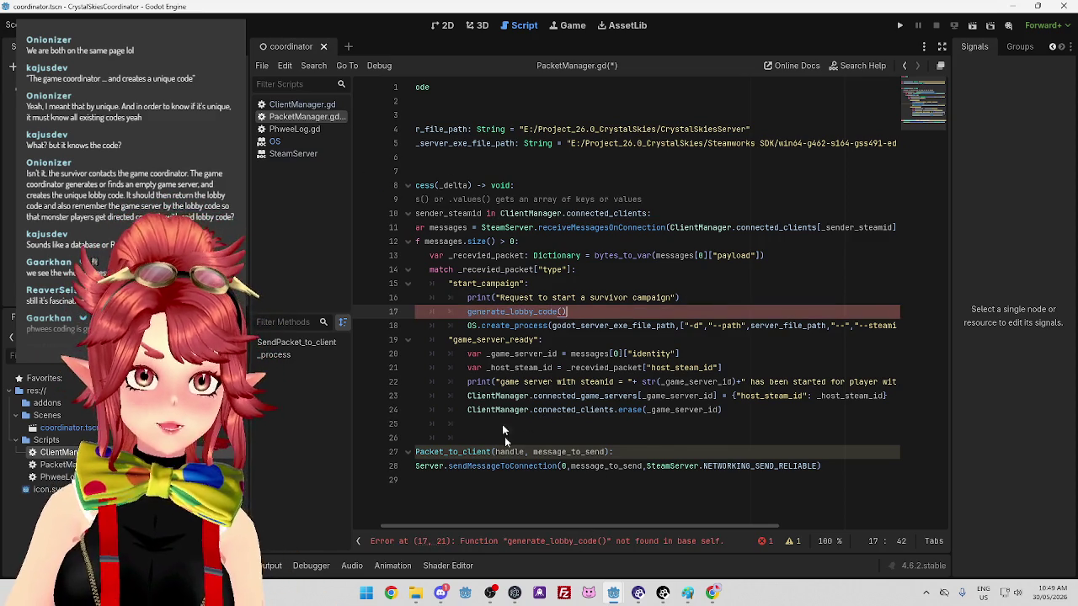
left_click_drag(515, 532, 457, 519)
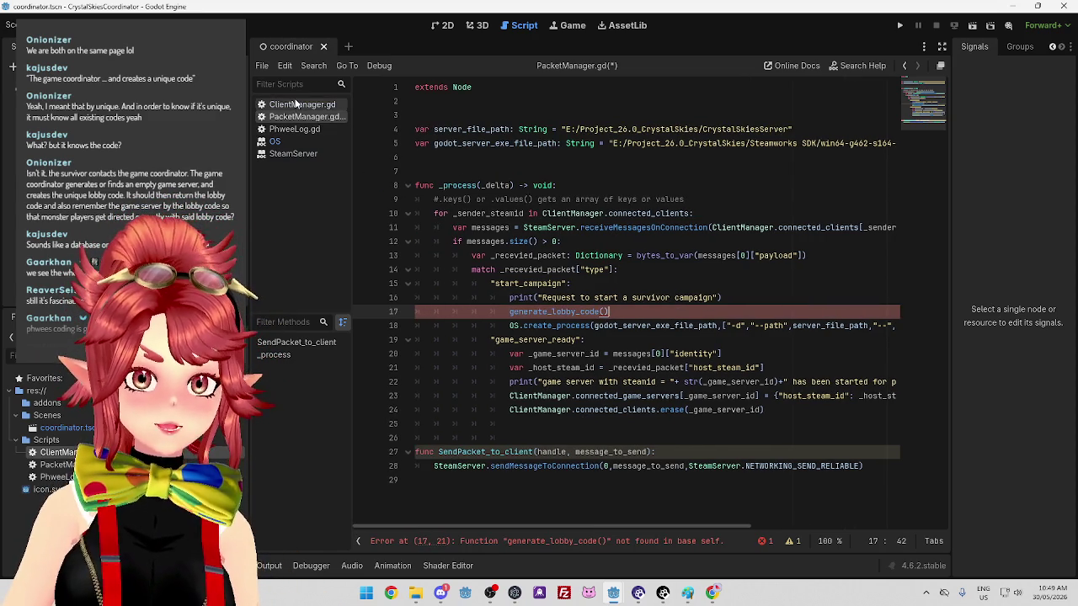
left_click(295, 104)
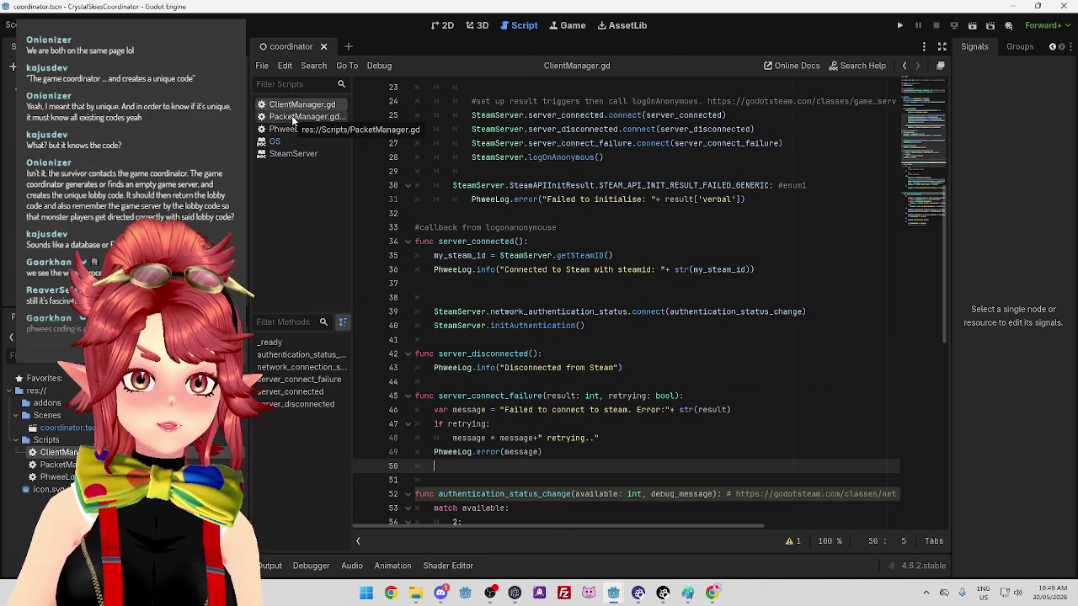
left_click(292, 117)
Make the call ClientManager.generate_lobby_code(), save PacketManager.gd, and open ClientManager.gd
left_click(509, 311)
type("ClientManaggenerate_lobby_code(")
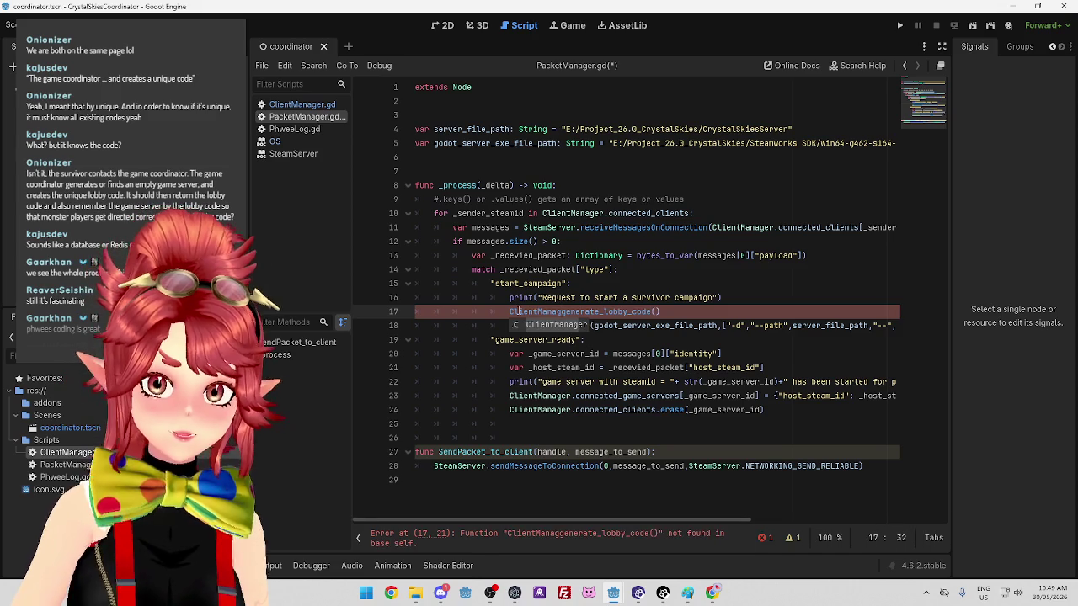
key("Return")
type(".")
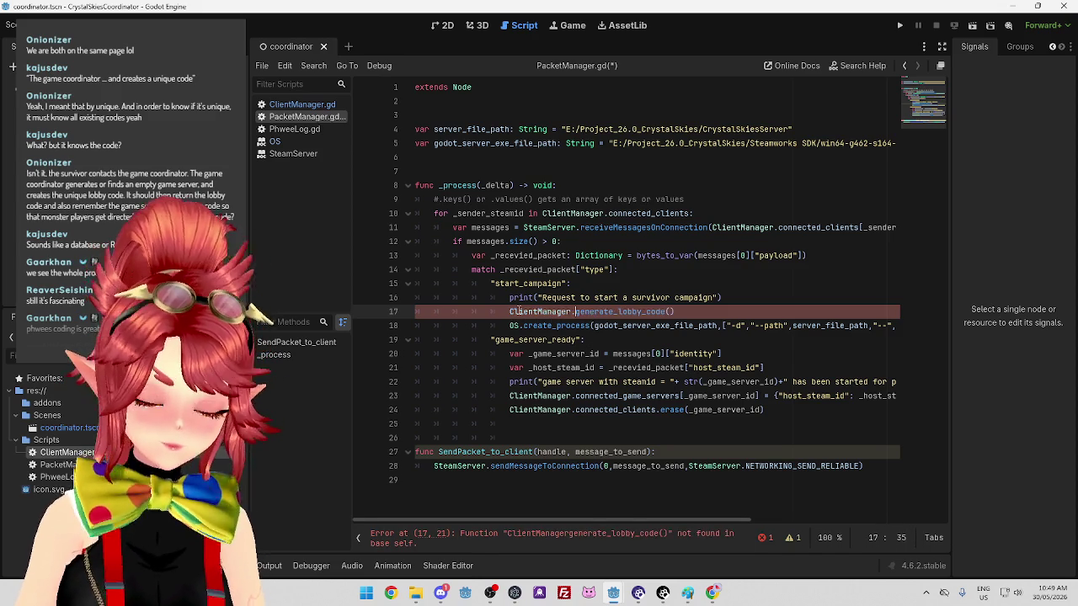
left_click(636, 278)
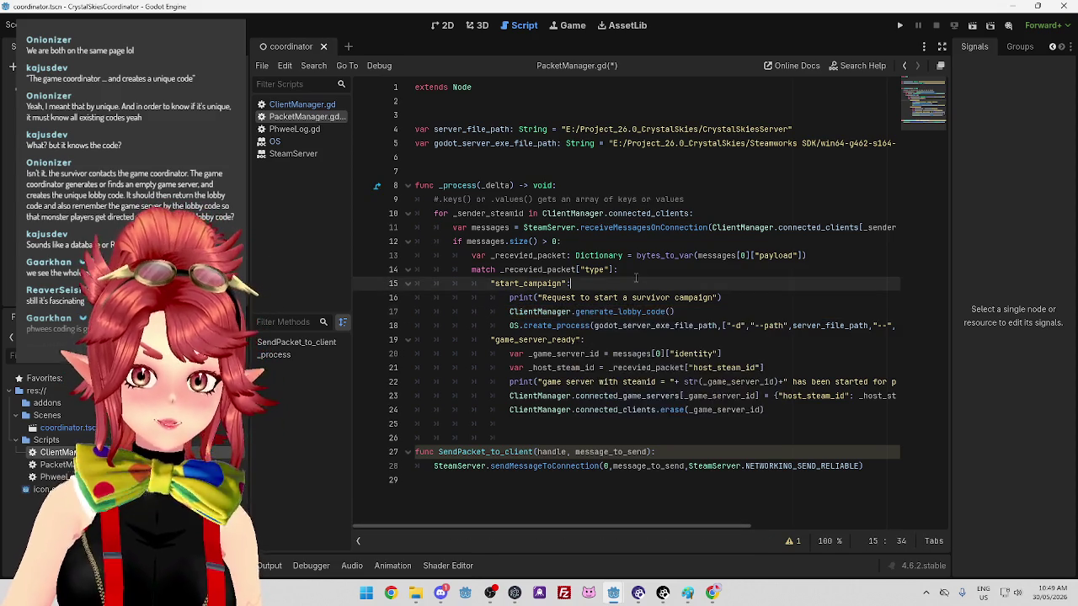
key("ctrl+s")
left_click(299, 105)
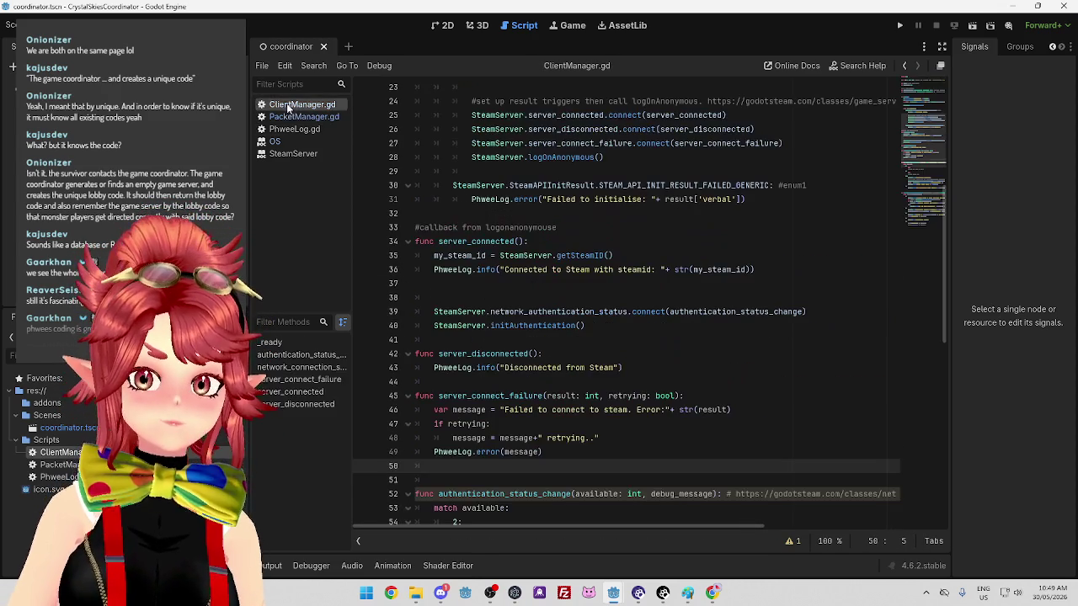
Add an empty func generate_lobby_code(): at the end of ClientManager.gd, then switch to Pastebin
scroll(558, 331, "down", 1)
scroll(557, 331, "down", 10)
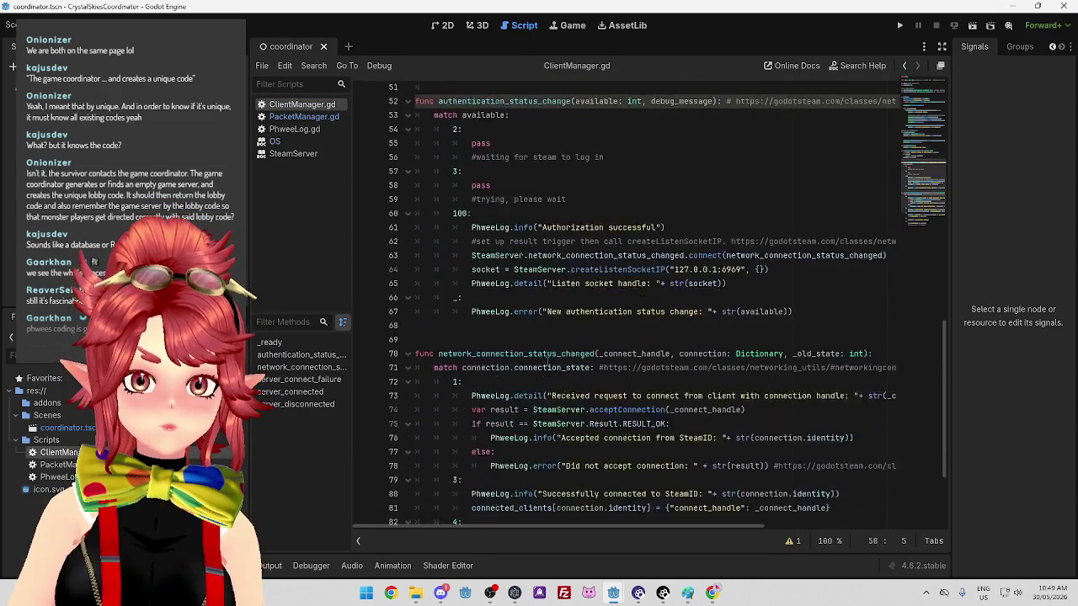
scroll(562, 358, "up", 11)
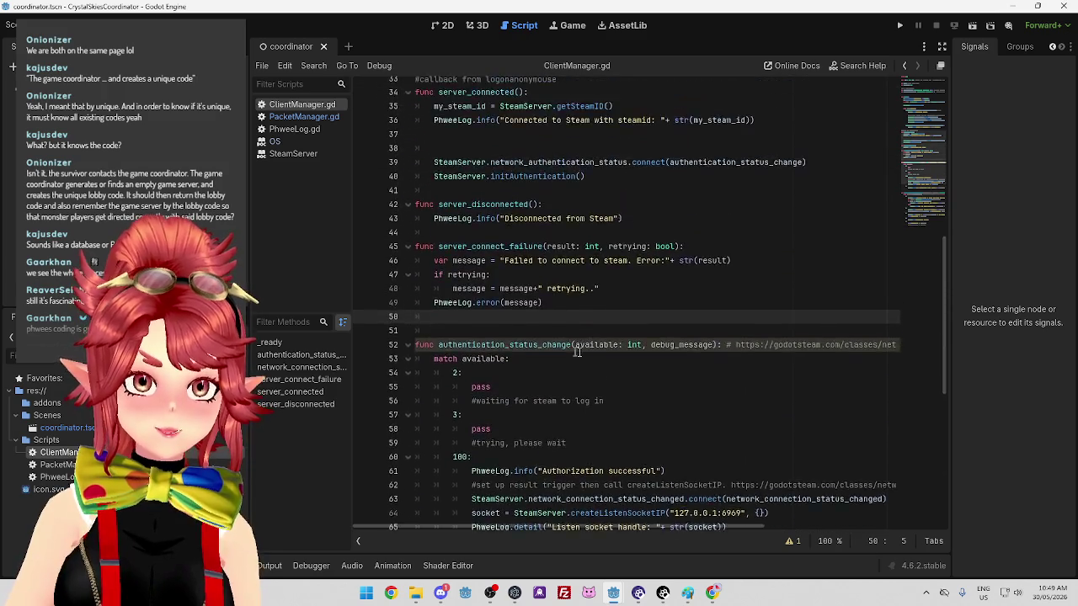
scroll(468, 194, "up", 9)
scroll(474, 293, "down", 11)
scroll(473, 293, "down", 9)
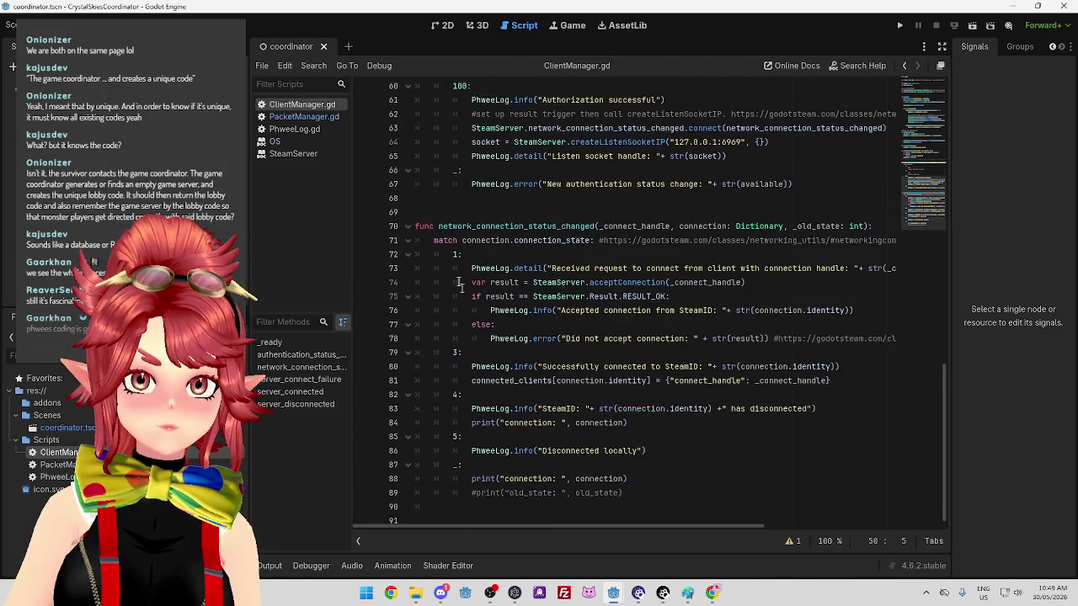
left_click(498, 512)
type("func generate(")
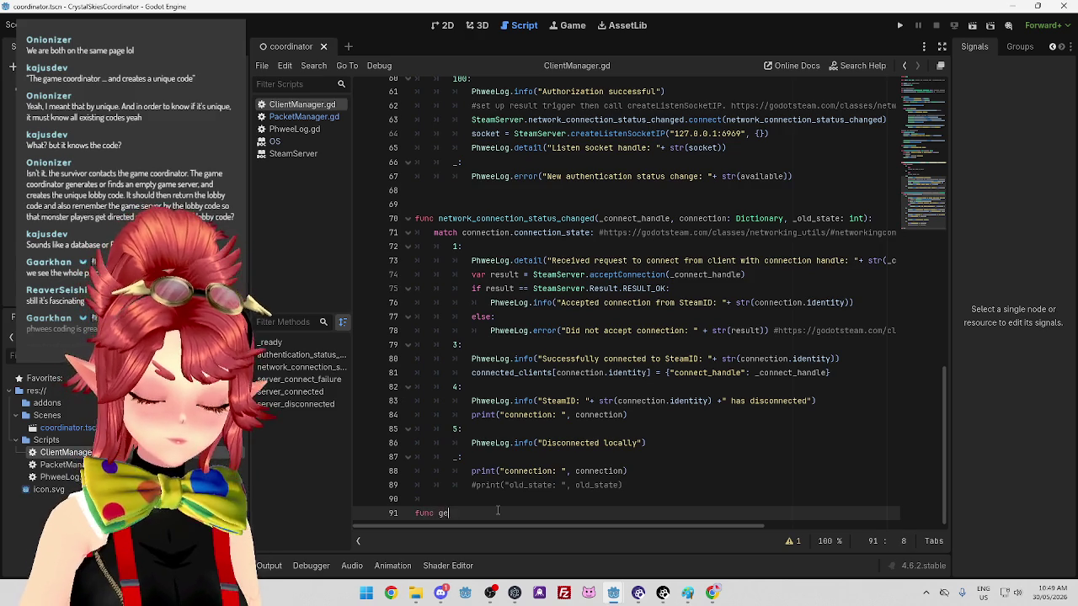
key("BackSpace")
type("_")
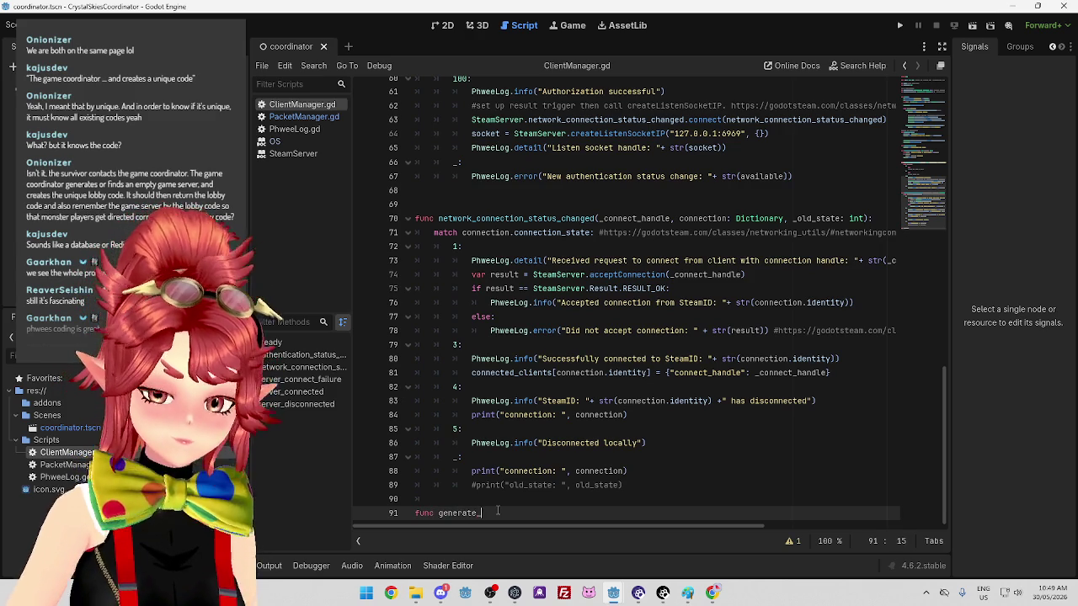
type("lobby_code():")
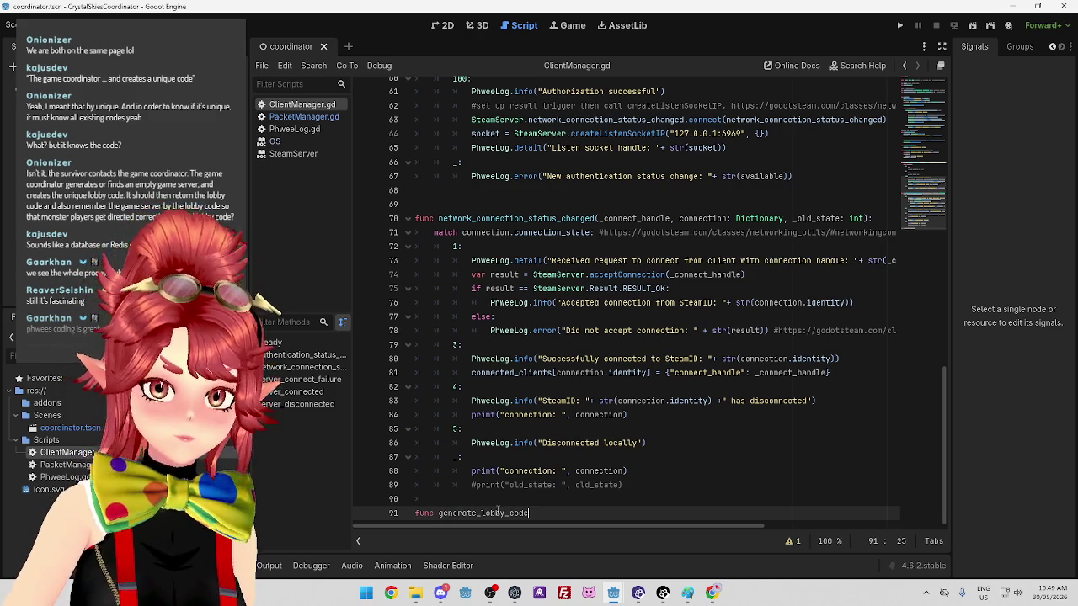
key("Return")
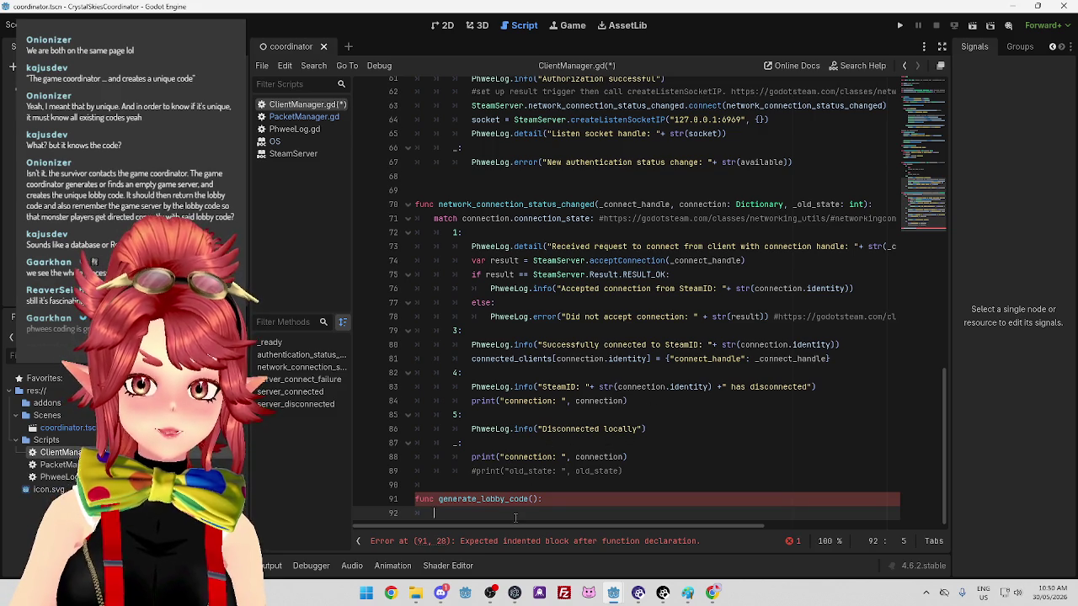
left_click(713, 593)
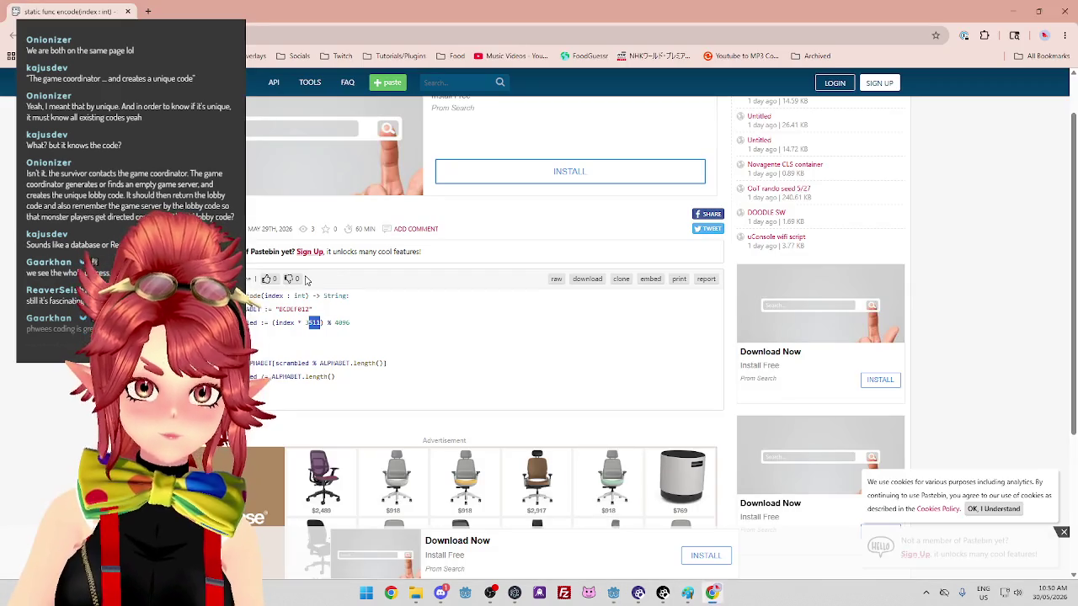
Highlight the (index * 3511) expression and the index : int parameter in the encode code
left_click_drag(272, 323, 341, 324)
left_click(378, 345)
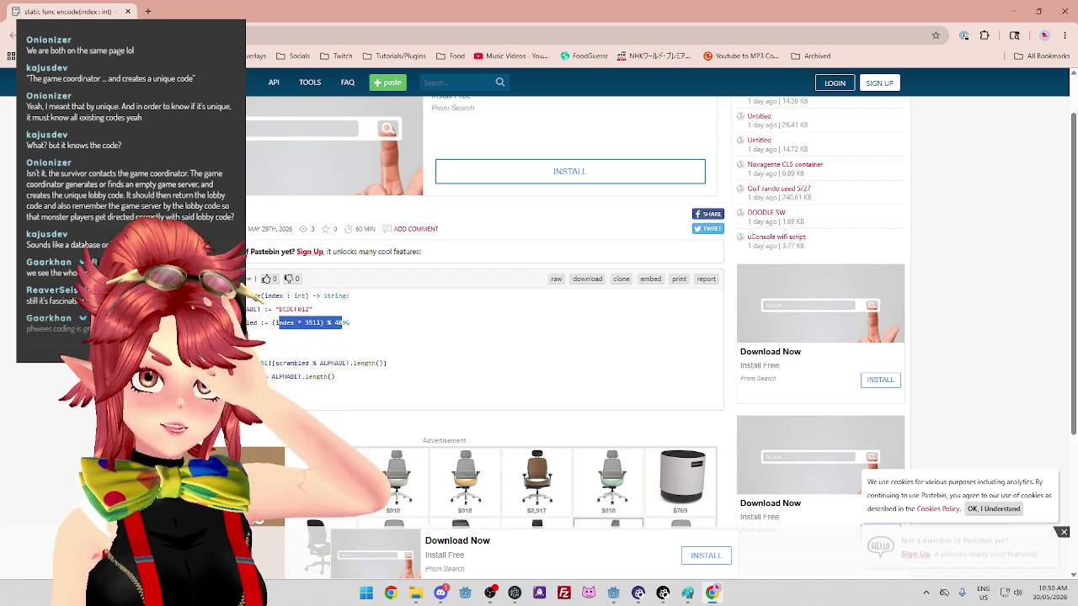
left_click(336, 336)
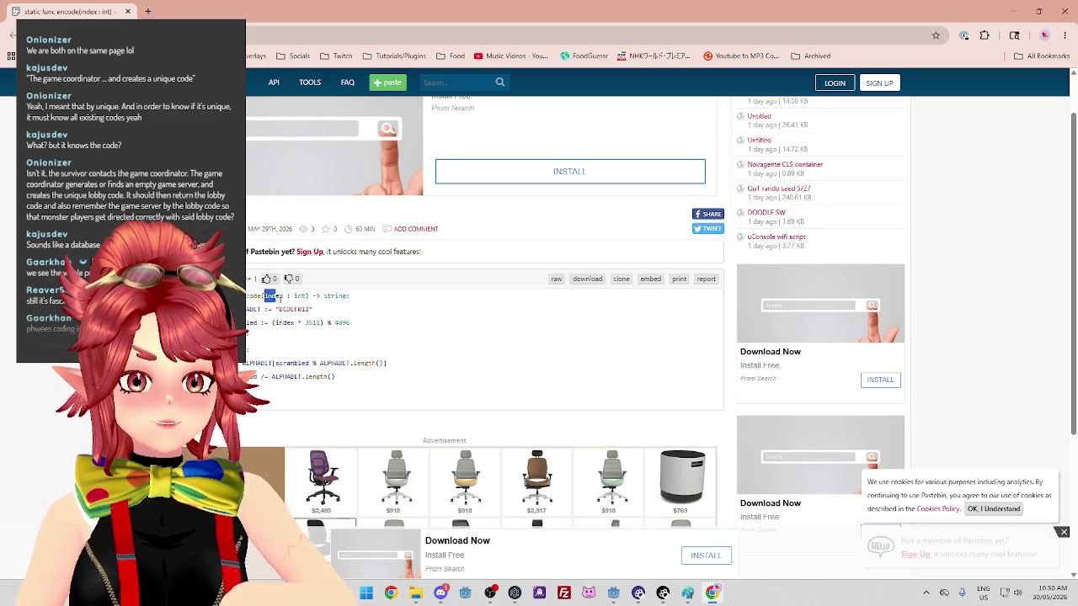
left_click_drag(264, 296, 305, 295)
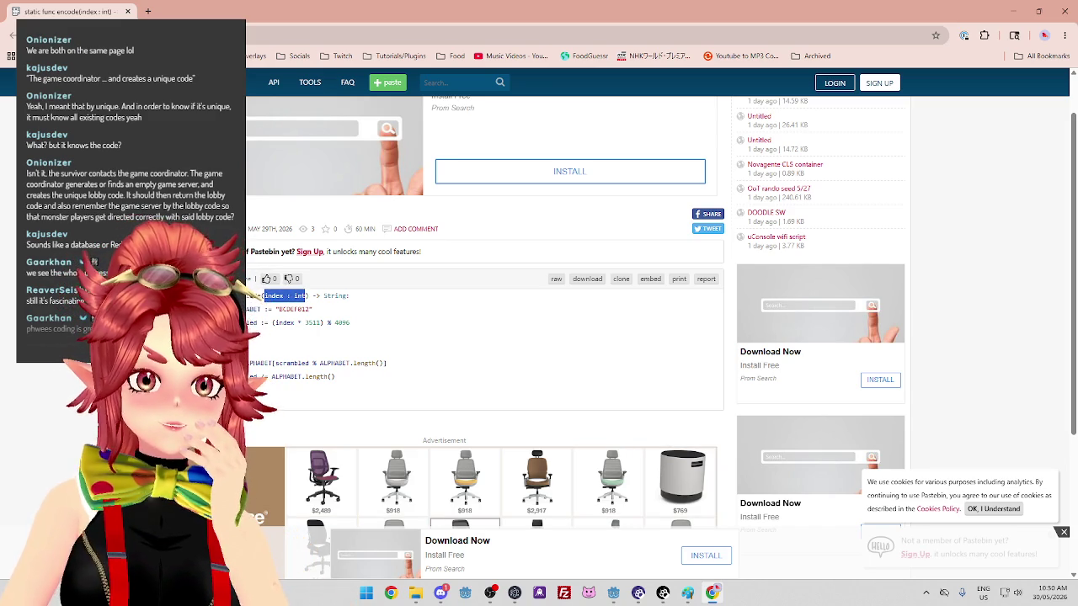
left_click(300, 301)
double_click(300, 296)
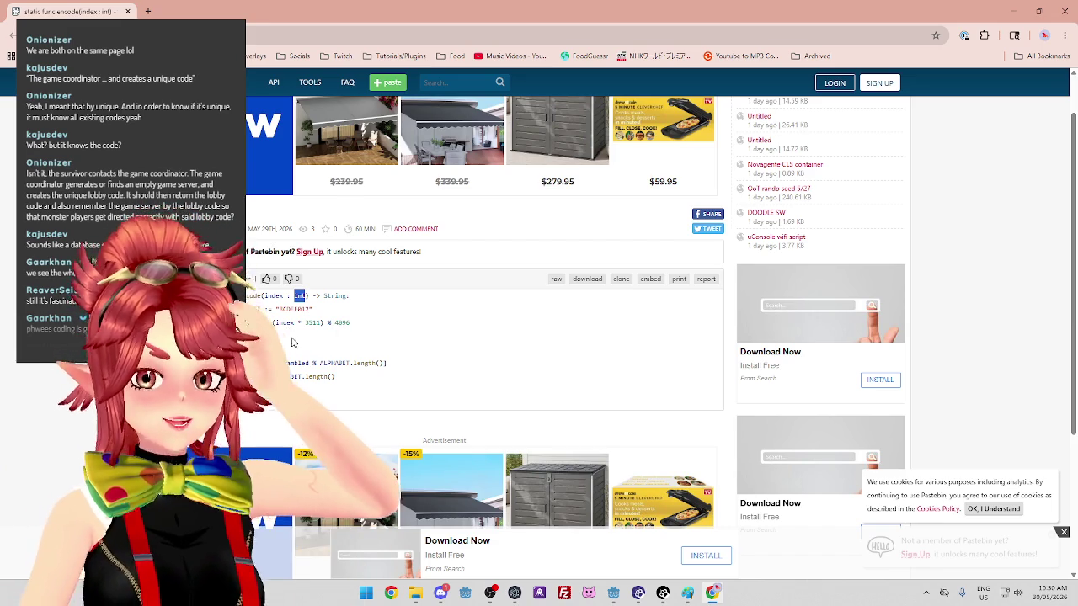
Select the whole encode() code block and its parameter again, then minimize the browser
left_click_drag(285, 403, 288, 282)
left_click(291, 365)
left_click_drag(285, 396, 288, 282)
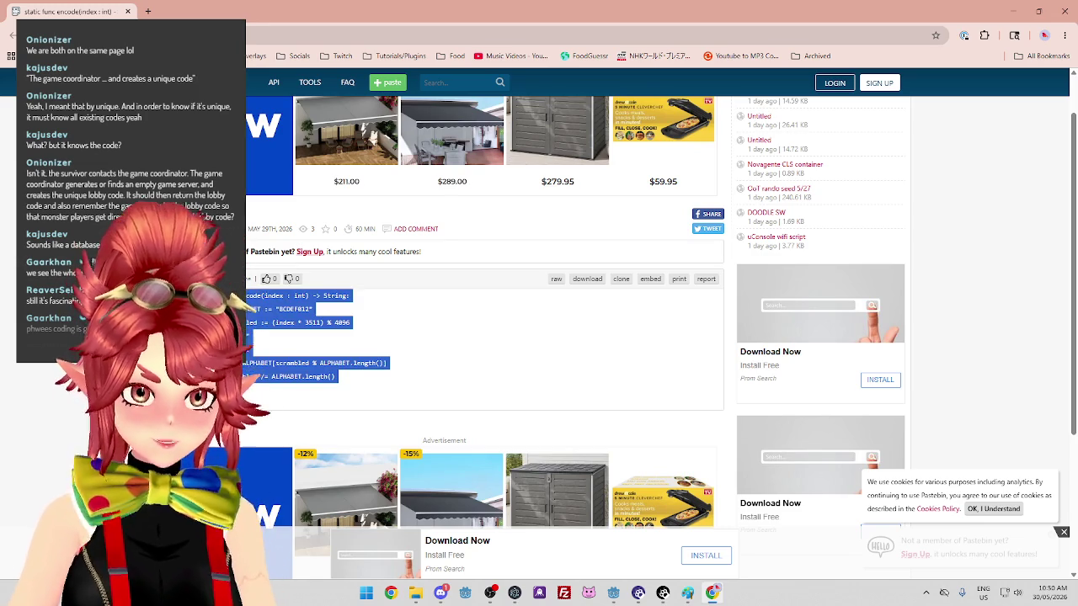
left_click(291, 365)
left_click_drag(285, 395, 253, 310)
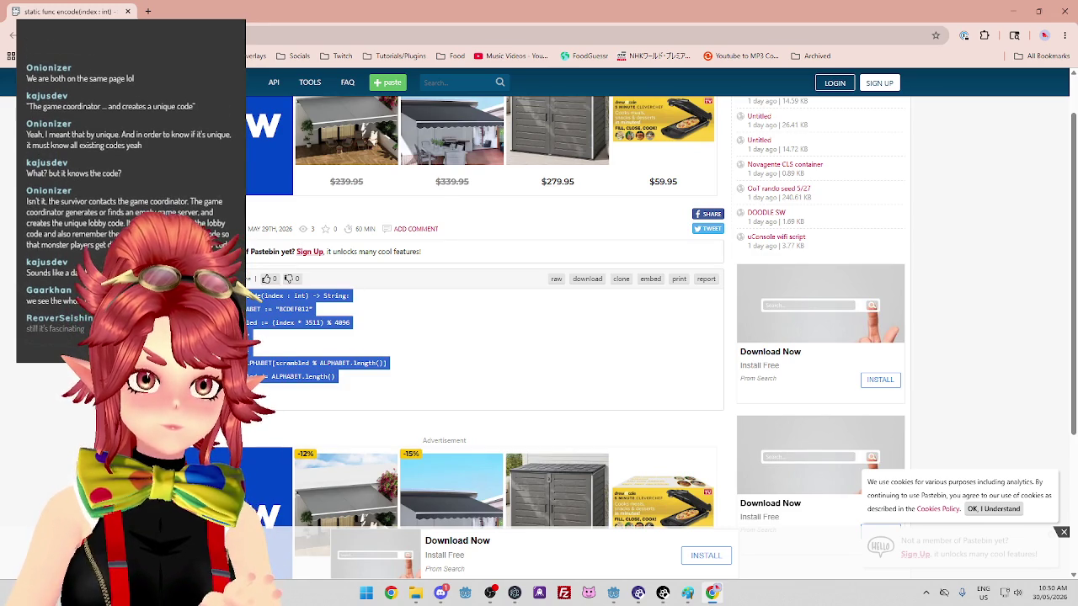
left_click(264, 310)
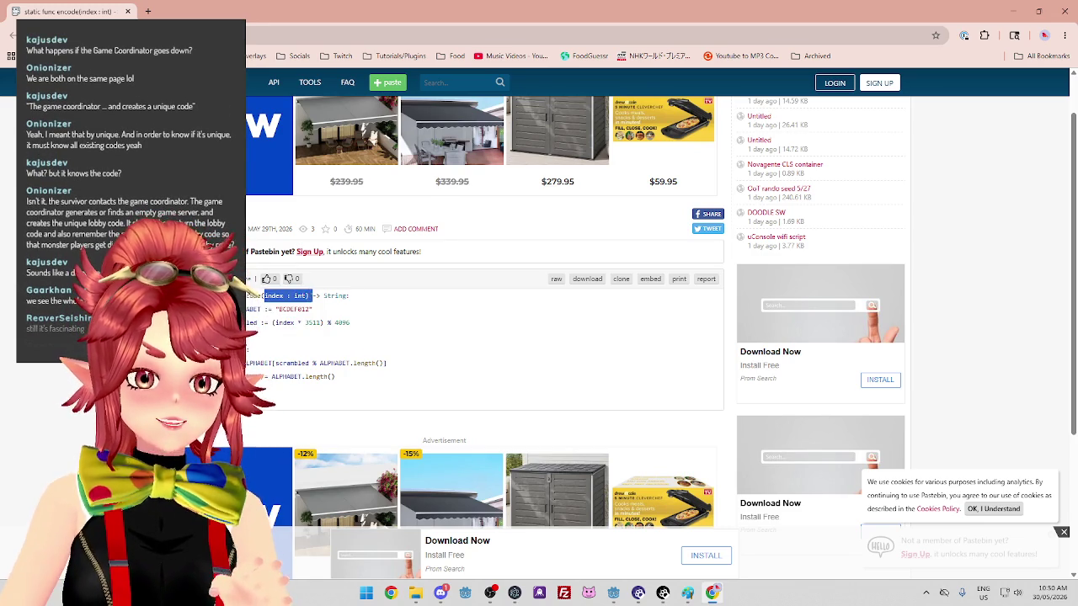
left_click_drag(306, 296, 264, 296)
left_click(256, 298)
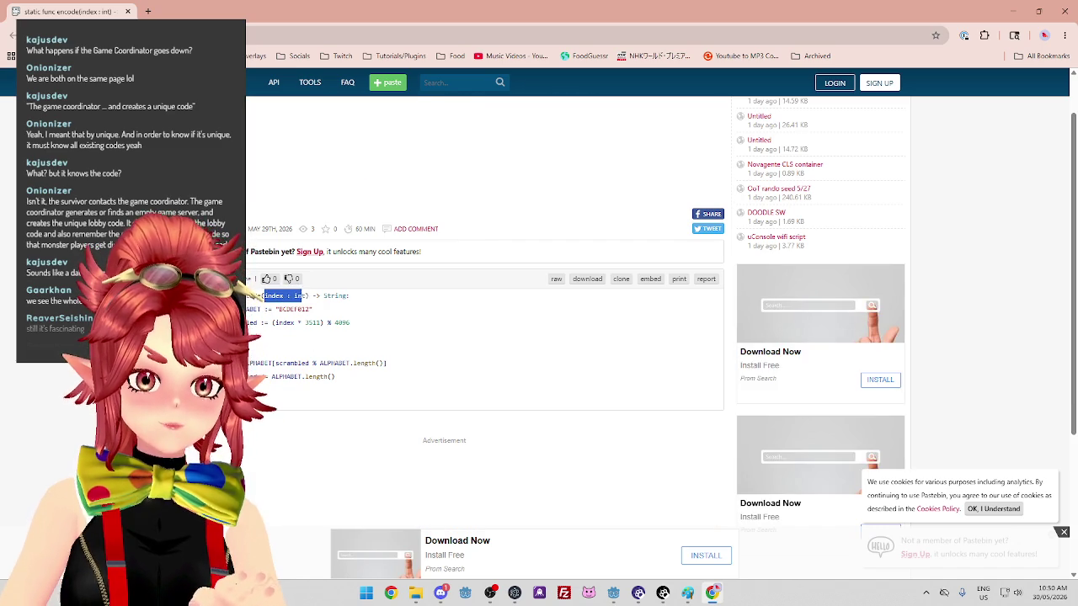
left_click_drag(305, 296, 264, 296)
left_click_drag(336, 377, 246, 296)
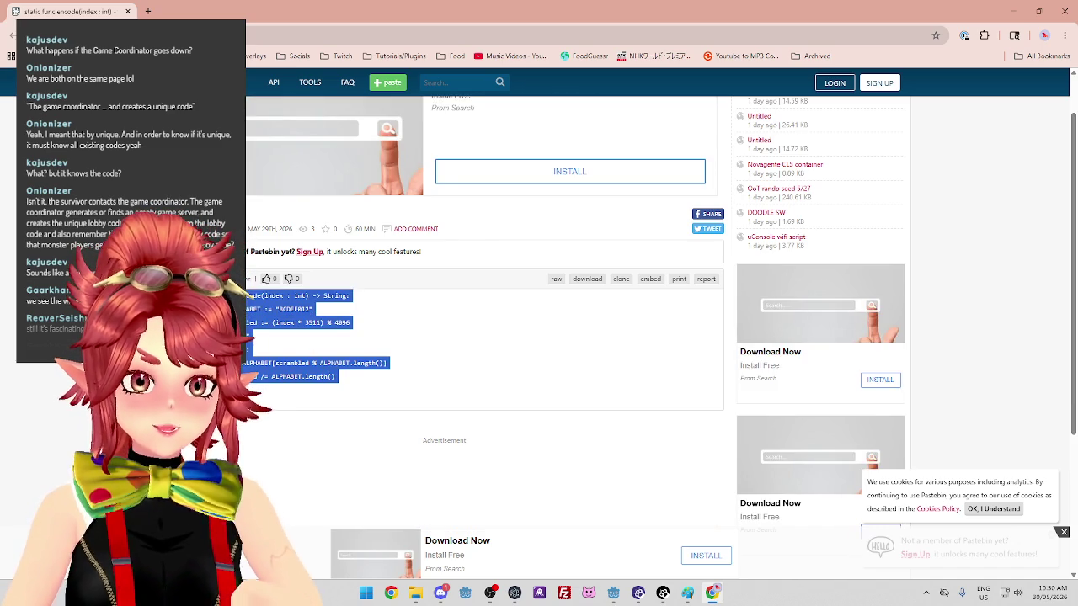
left_click(317, 357)
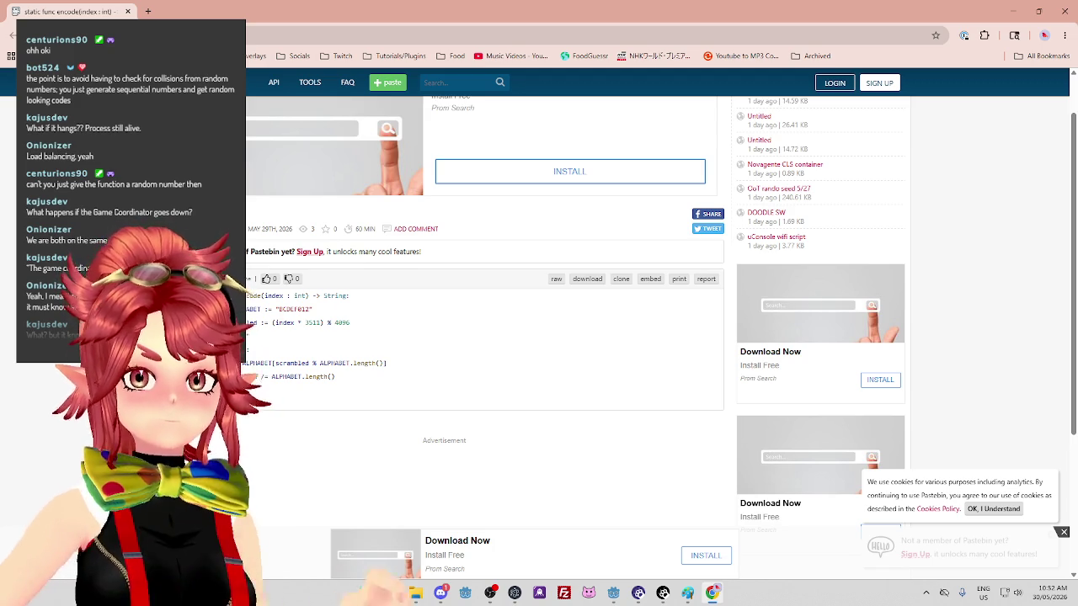
left_click(1018, 15)
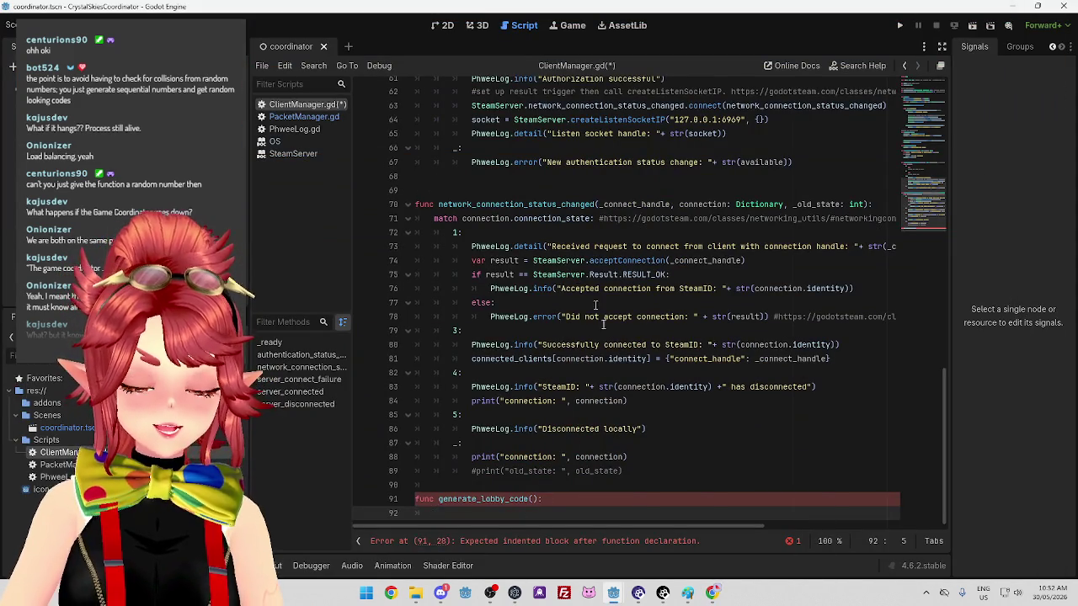
In PacketManager.gd, select identity and _game_server_id on line 20, then bring up the server editor folder
left_click(302, 117)
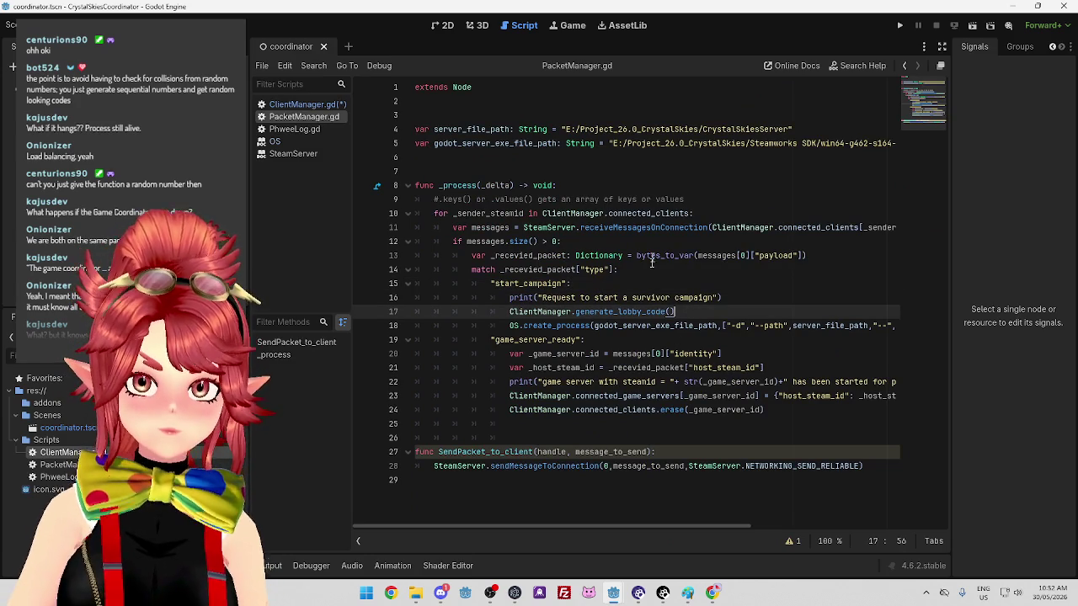
double_click(707, 355)
left_click_drag(622, 354, 712, 354)
left_click(714, 354)
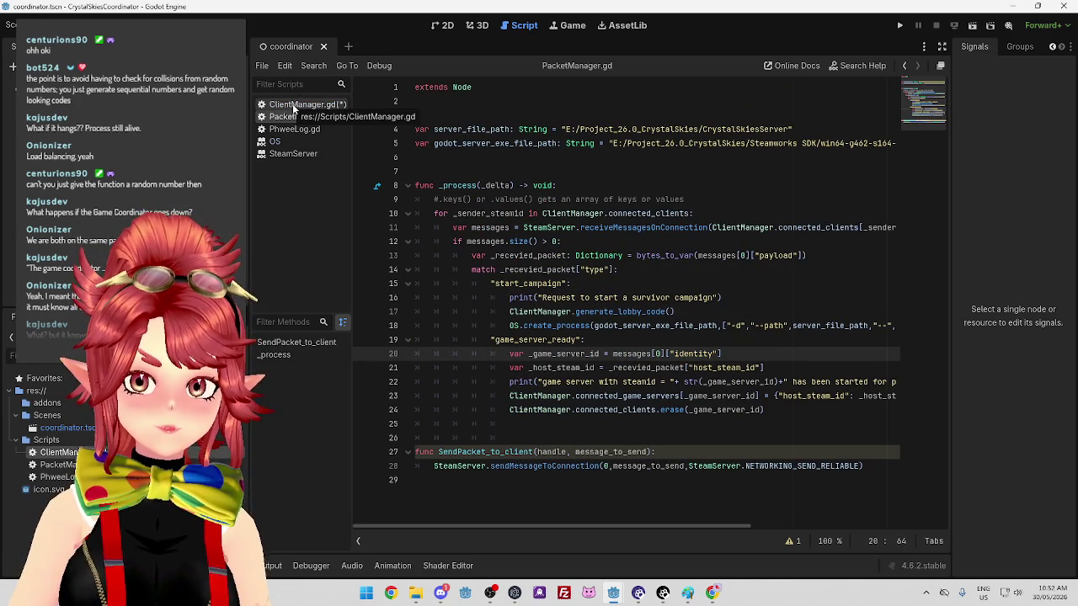
left_click(616, 354)
left_click_drag(600, 353, 529, 353)
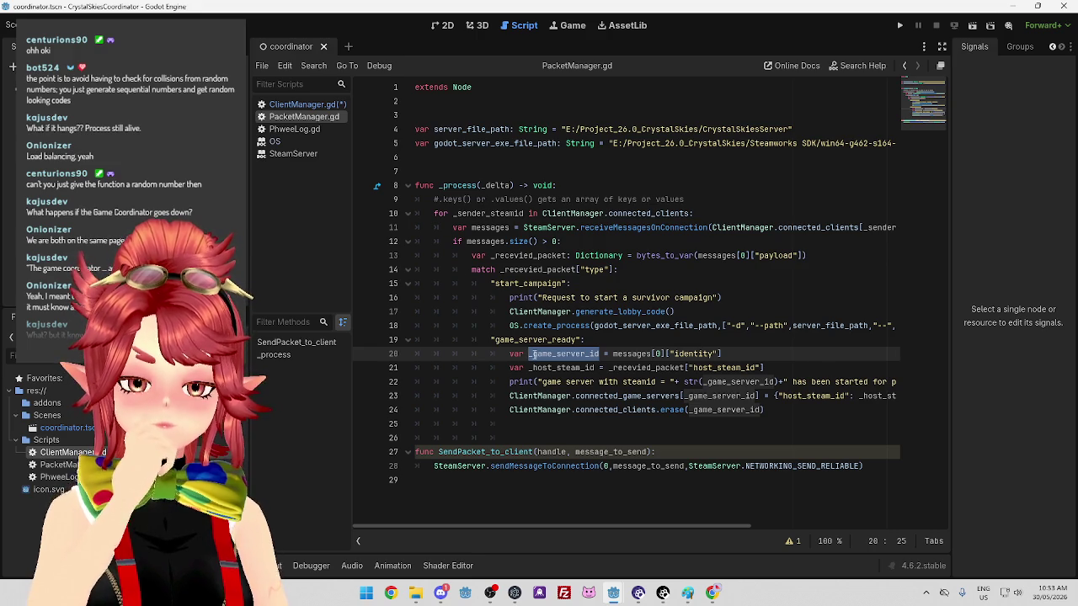
left_click(415, 593)
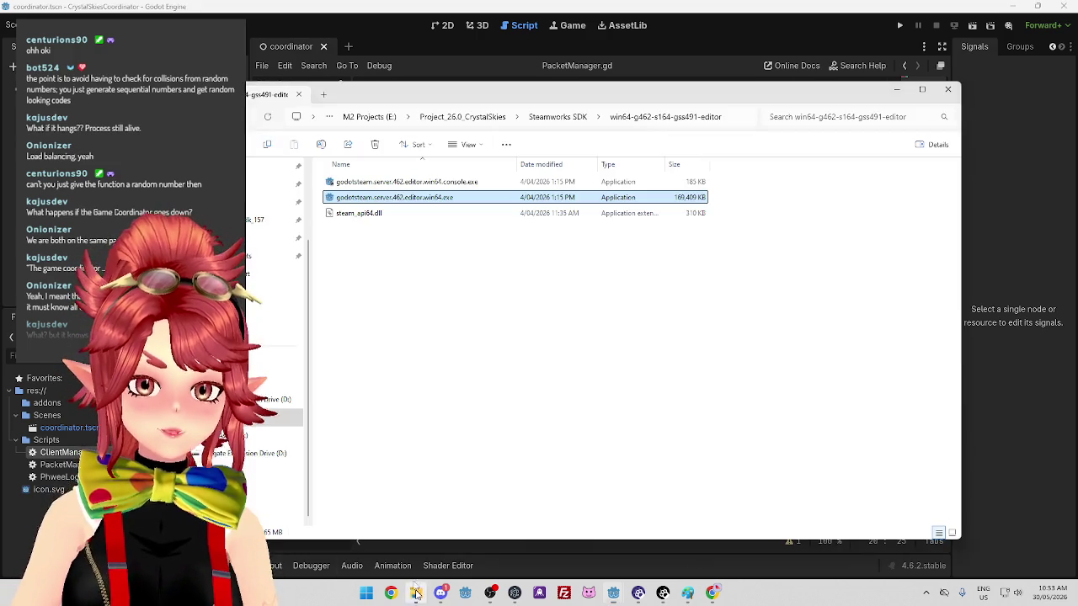
Run godotsteam.server.462.editor.win64.exe, accept the warning, and open CrystalSkiesServer for editing
double_click(402, 198)
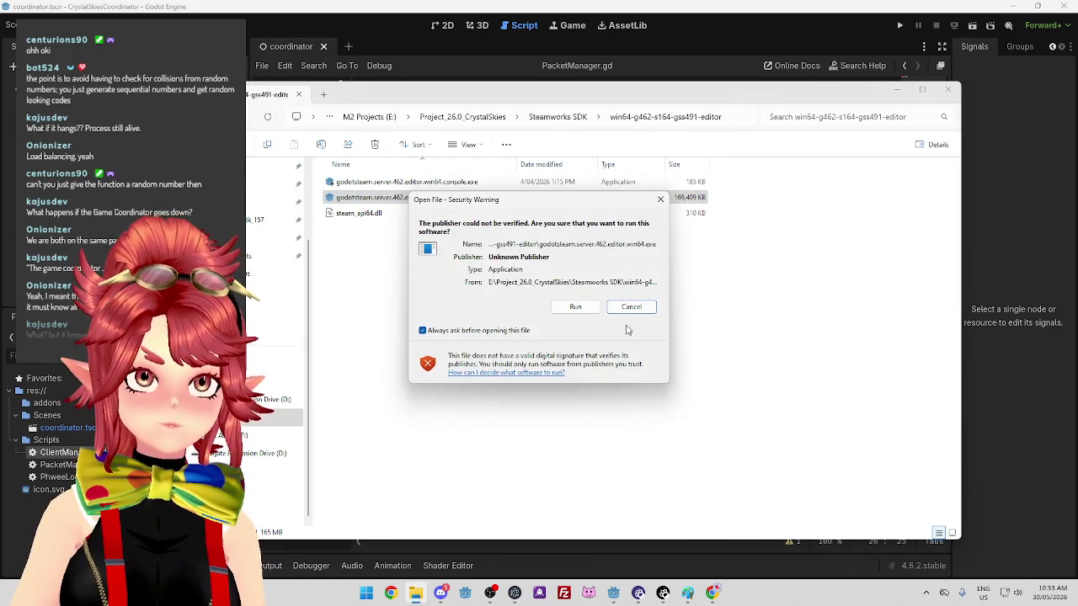
left_click(575, 306)
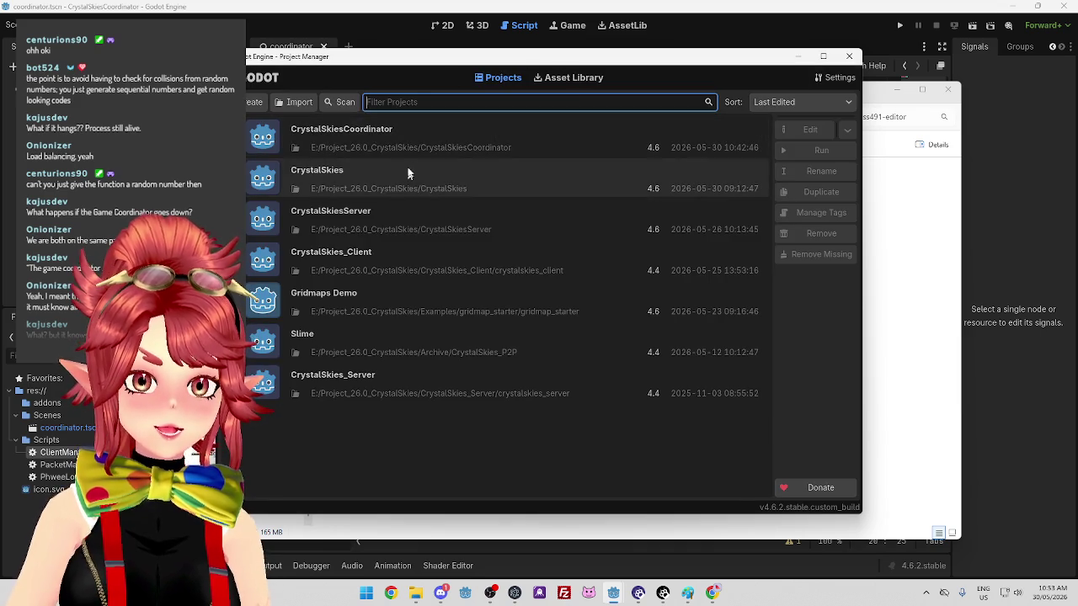
left_click_drag(426, 61, 445, 52)
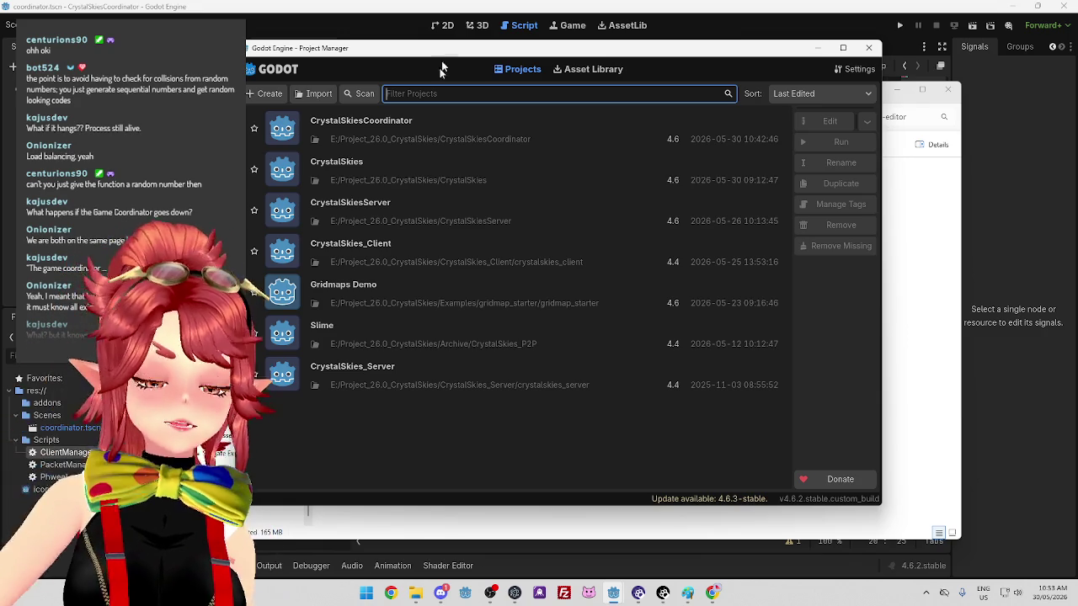
left_click_drag(447, 47, 465, 57)
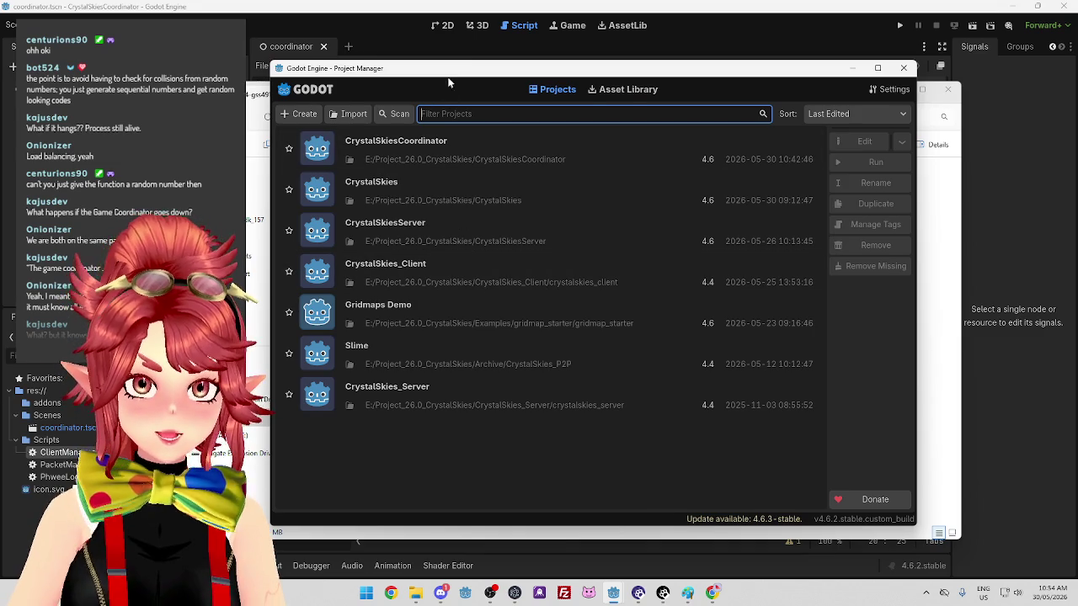
left_click_drag(448, 73, 447, 62)
left_click(434, 217)
left_click(860, 132)
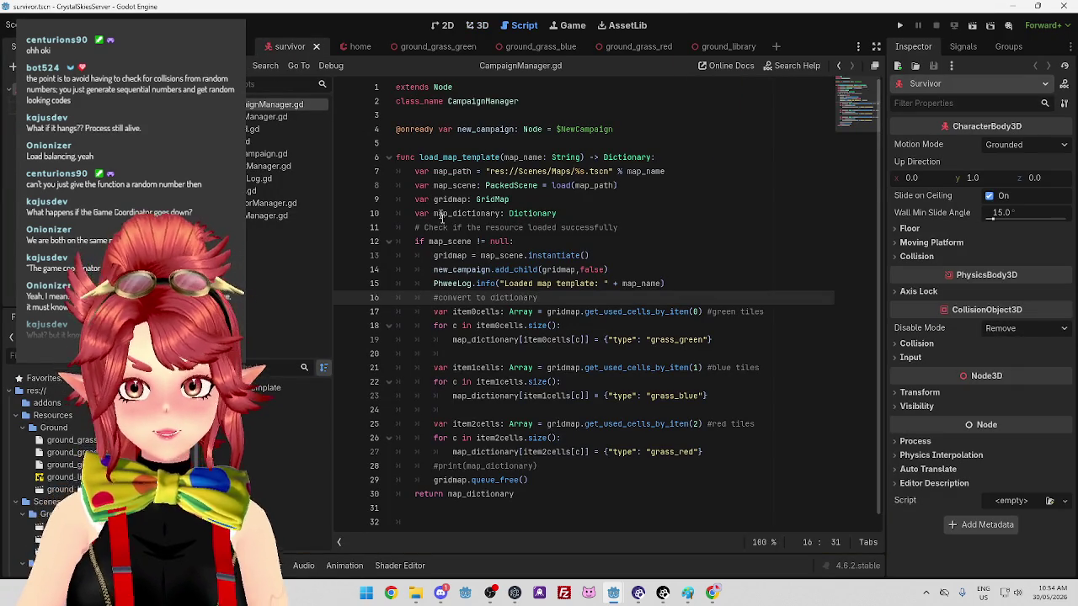
Open NewCampaign.gd from the server project's script list
left_click(274, 166)
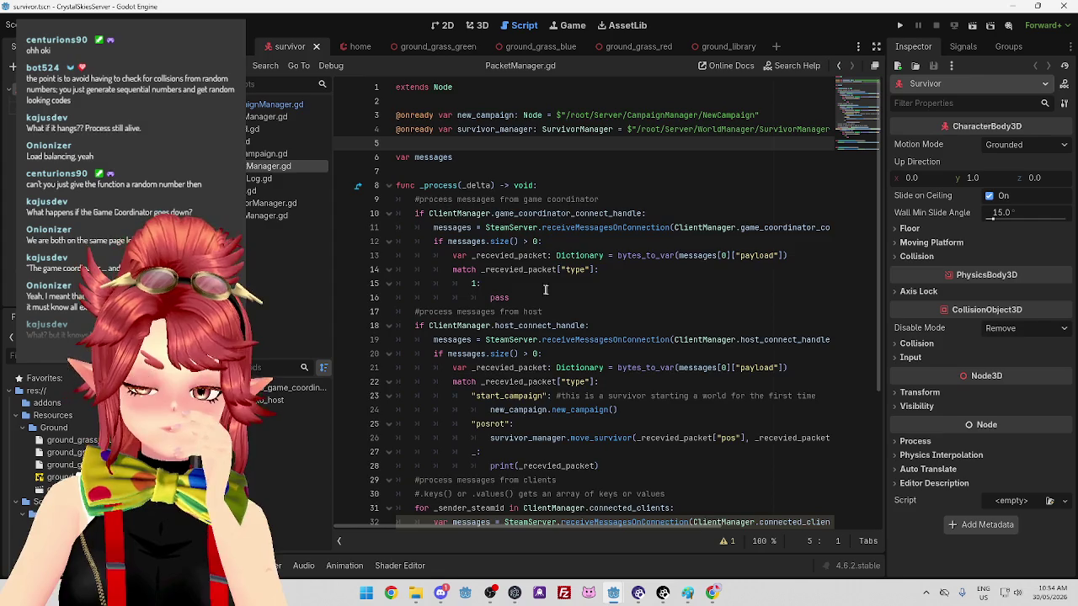
scroll(553, 293, "down", 2)
scroll(534, 288, "down", 3)
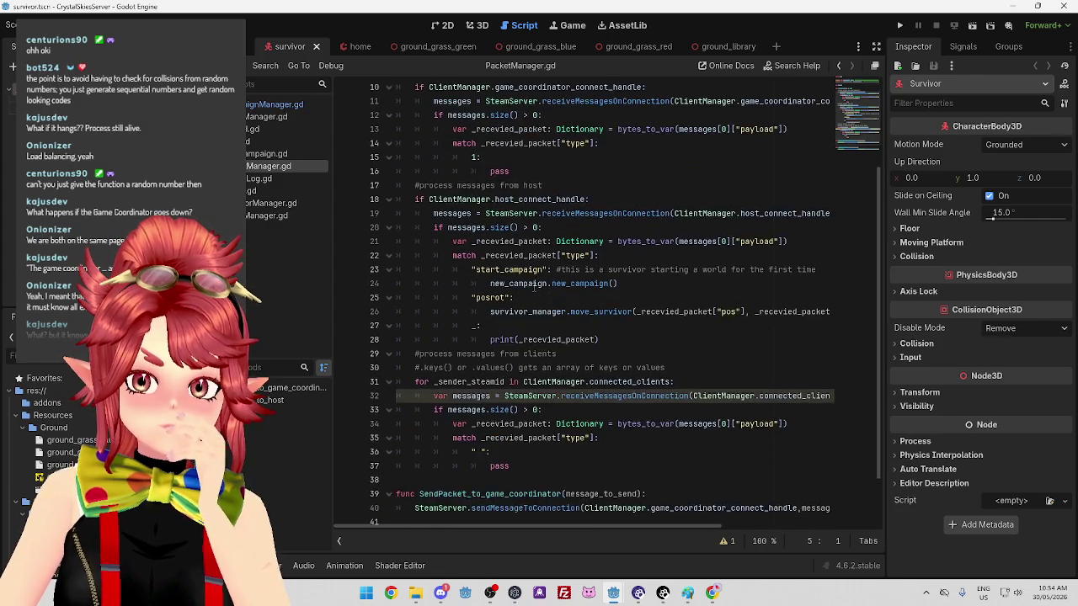
scroll(534, 287, "up", 5)
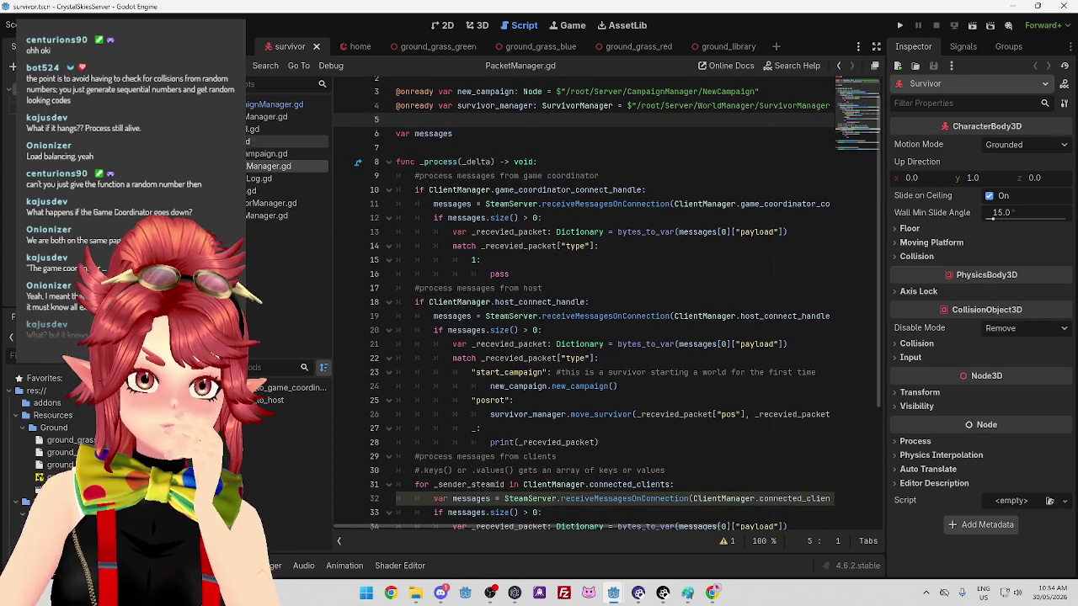
left_click(278, 153)
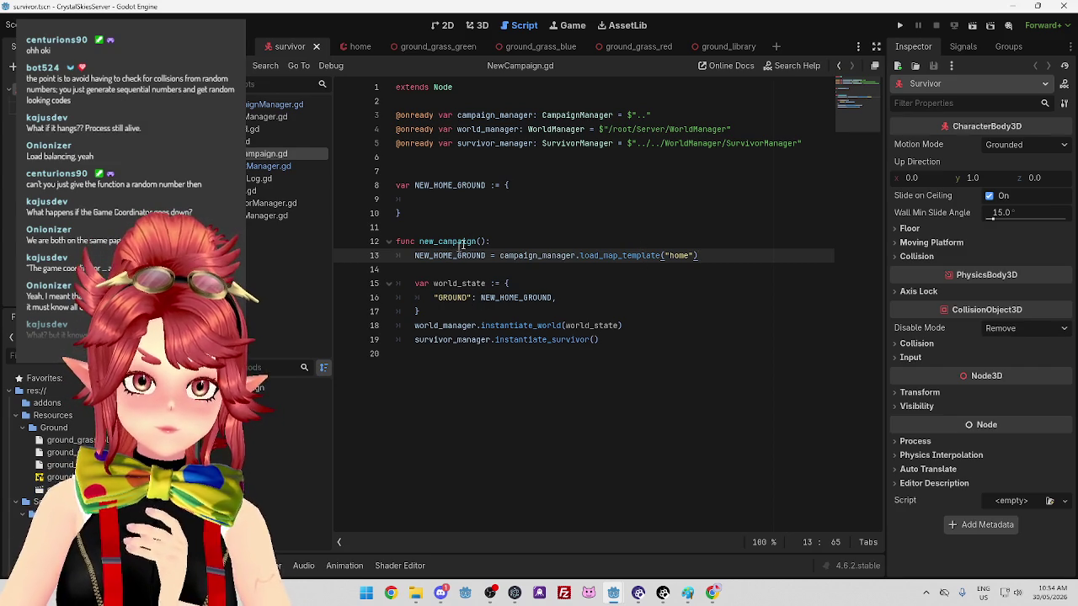
Find new_campaign() in all project files and open its call in PacketManager.gd
left_click_drag(420, 243, 485, 243)
key("ctrl+f")
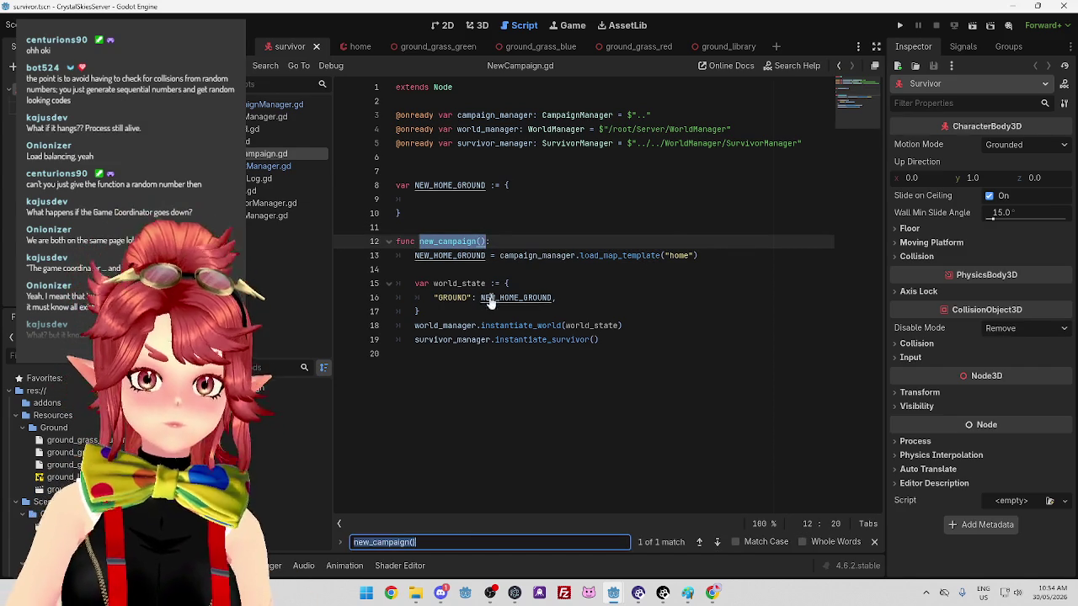
key("ctrl+shift+f")
left_click(528, 360)
left_click(353, 515)
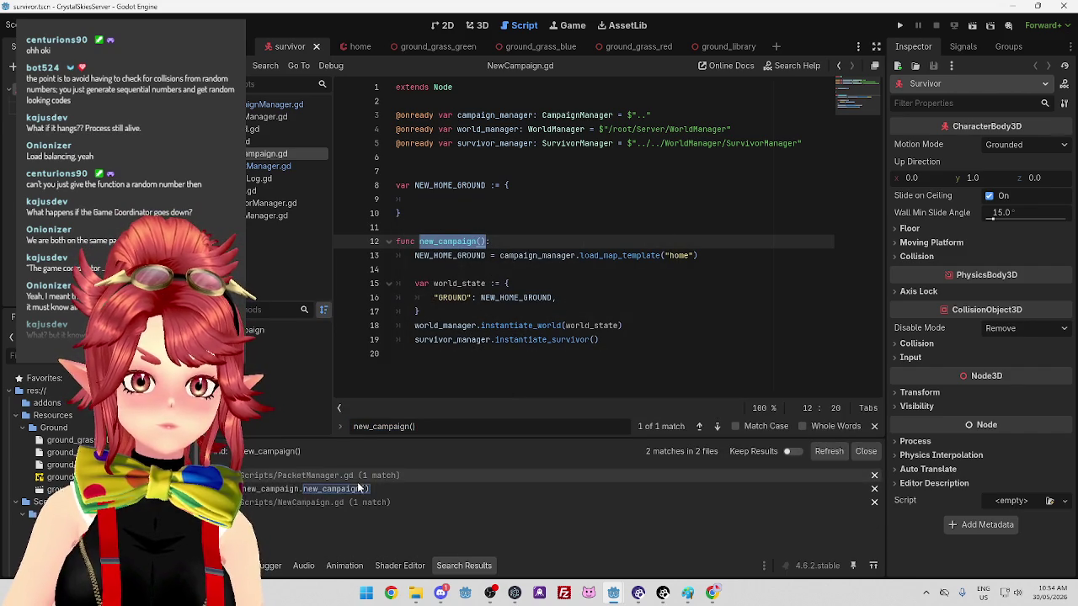
left_click(357, 487)
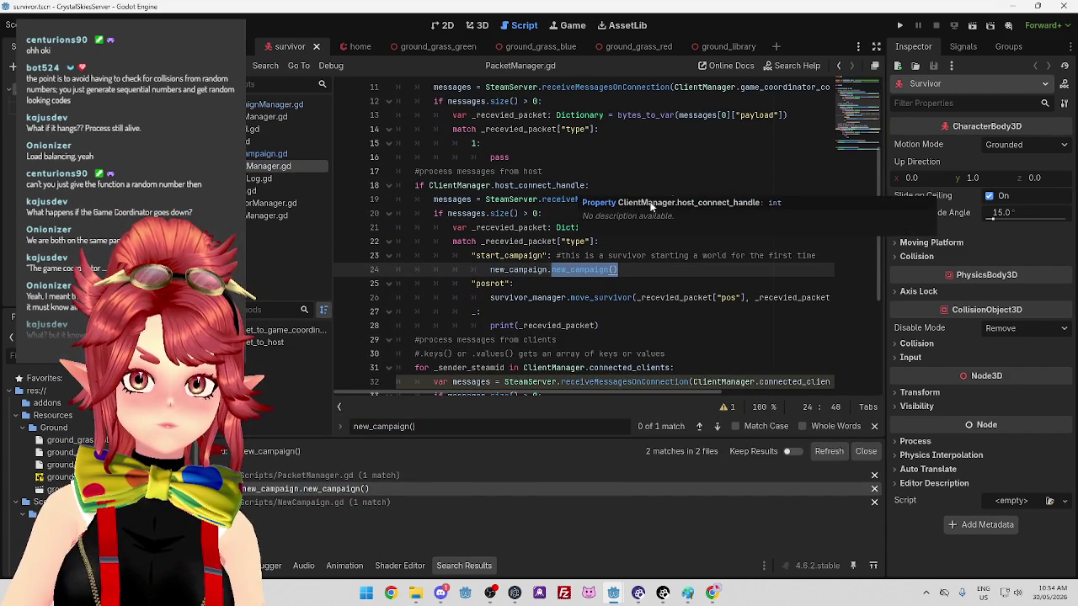
Read through the start_campaign handler lines in PacketManager.gd, marking the 'messages from host' comment
left_click(541, 214)
left_click(655, 269)
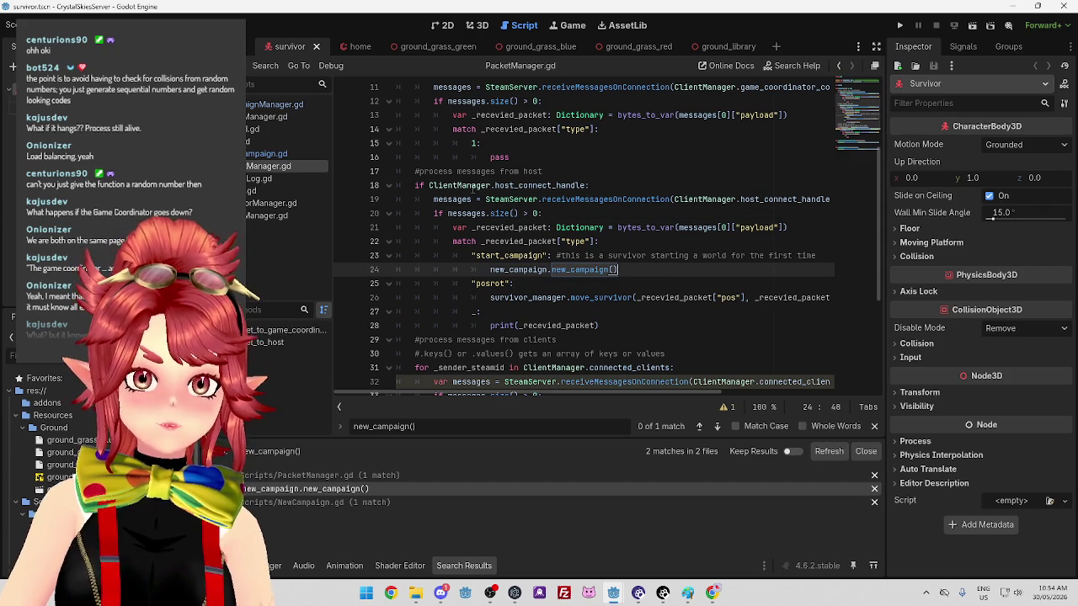
left_click_drag(457, 171, 543, 171)
left_click(597, 186)
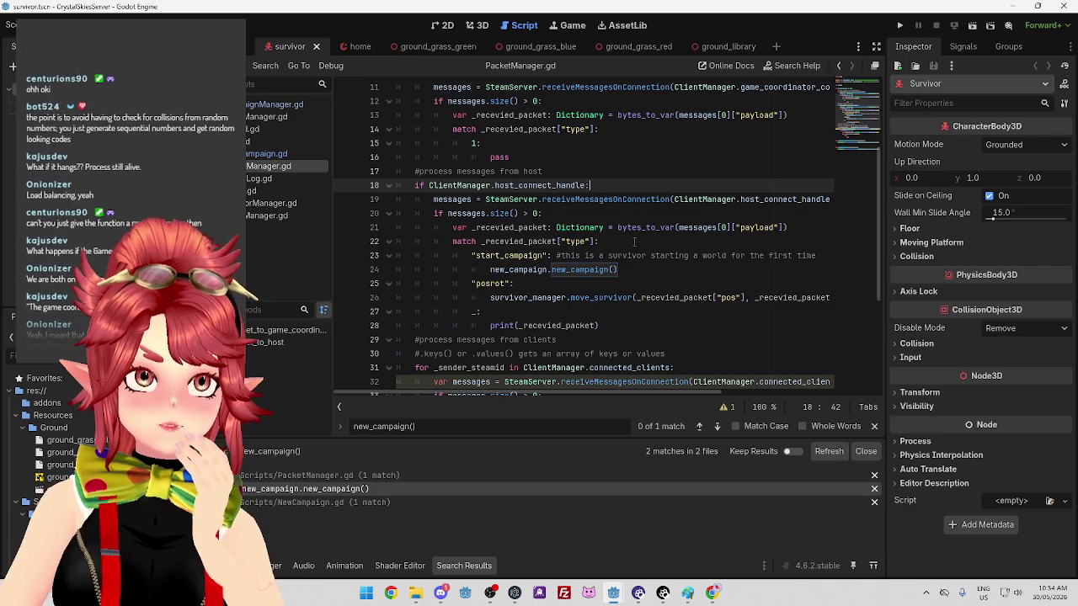
scroll(554, 283, "up", 1)
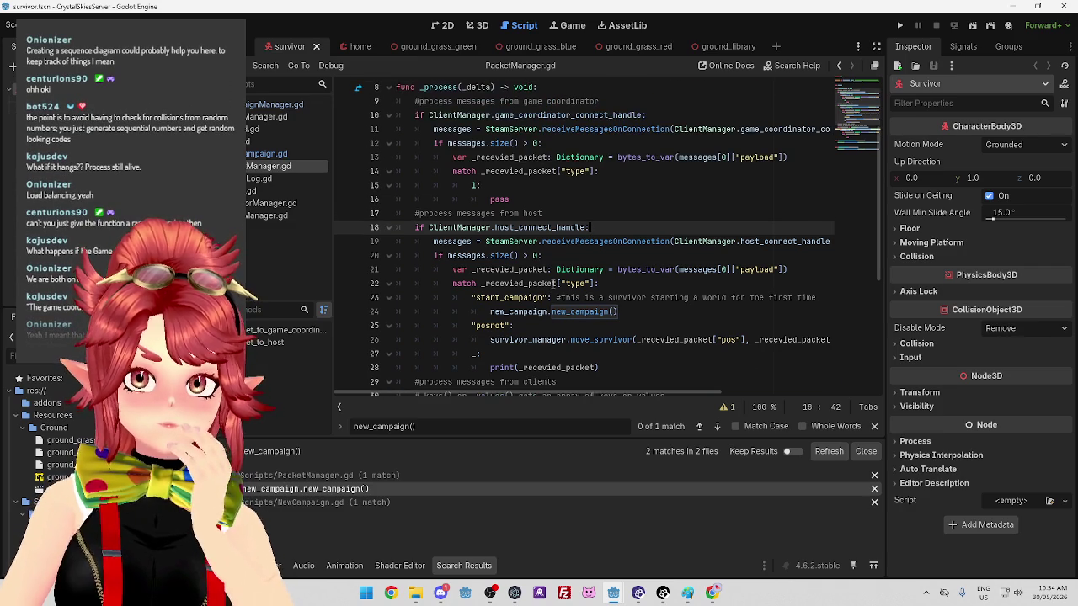
scroll(528, 309, "up", 2)
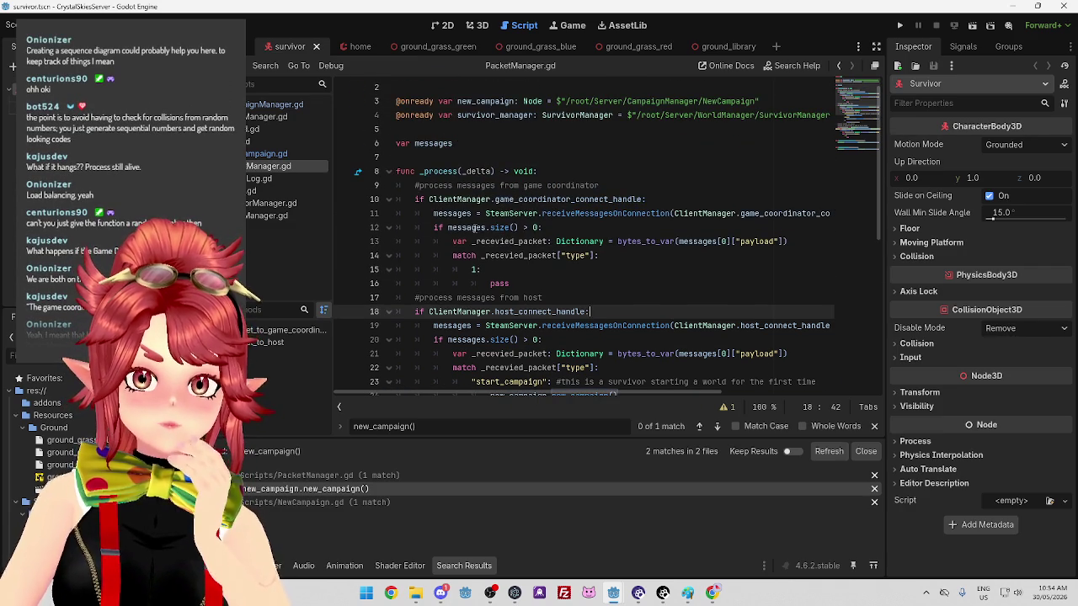
left_click(610, 256)
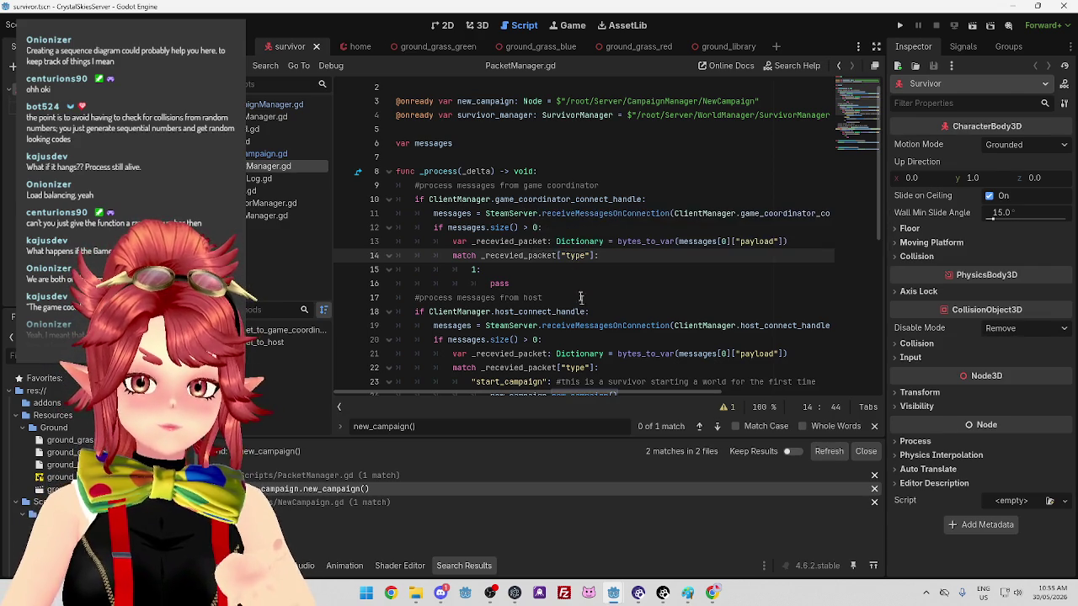
Check the sequence diagram in Paint, then return to the script
mouse_move(629, 242)
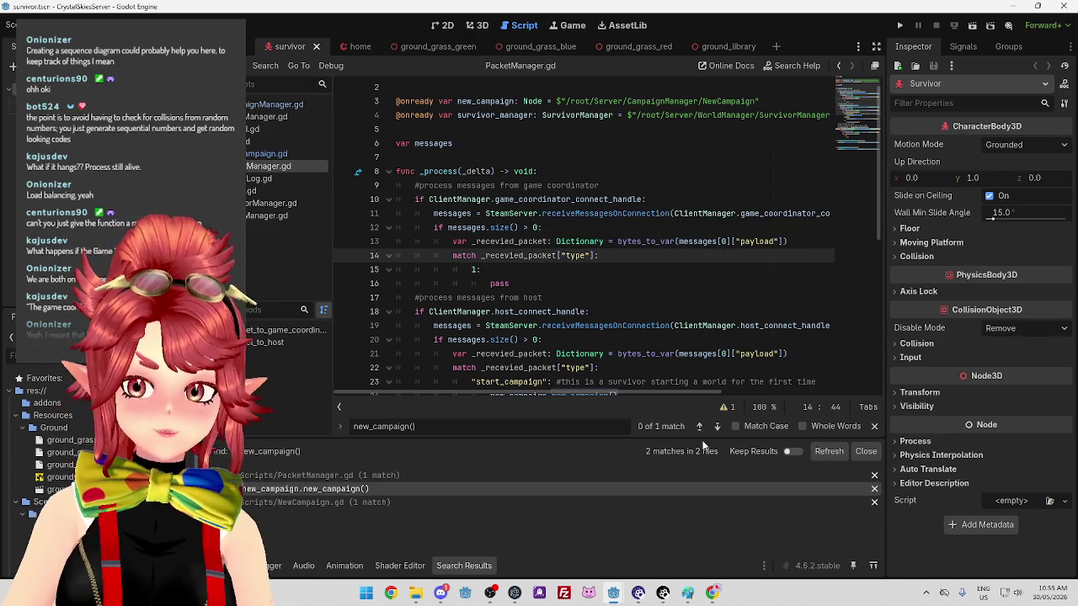
left_click(688, 593)
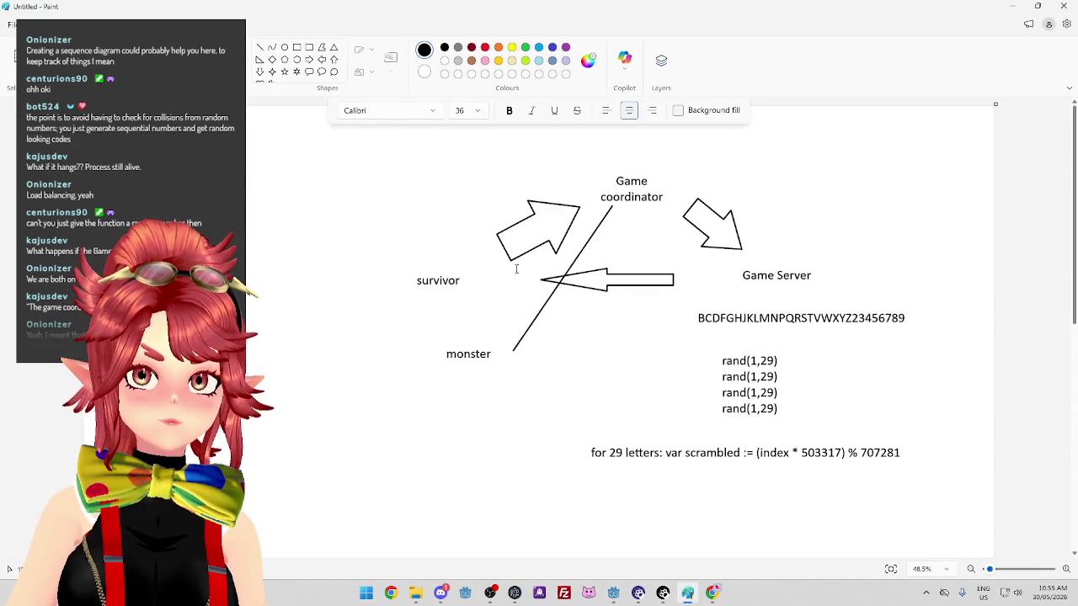
left_click(1010, 8)
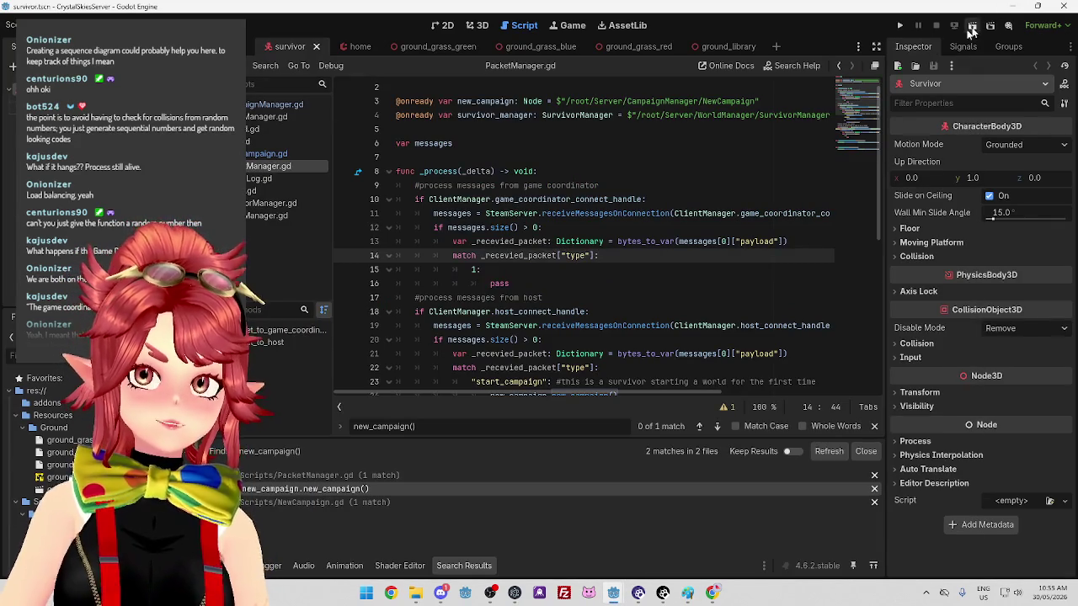
Review the PacketManager.gd handler lines, marking the game coordinator comment on line 9
left_click(590, 272)
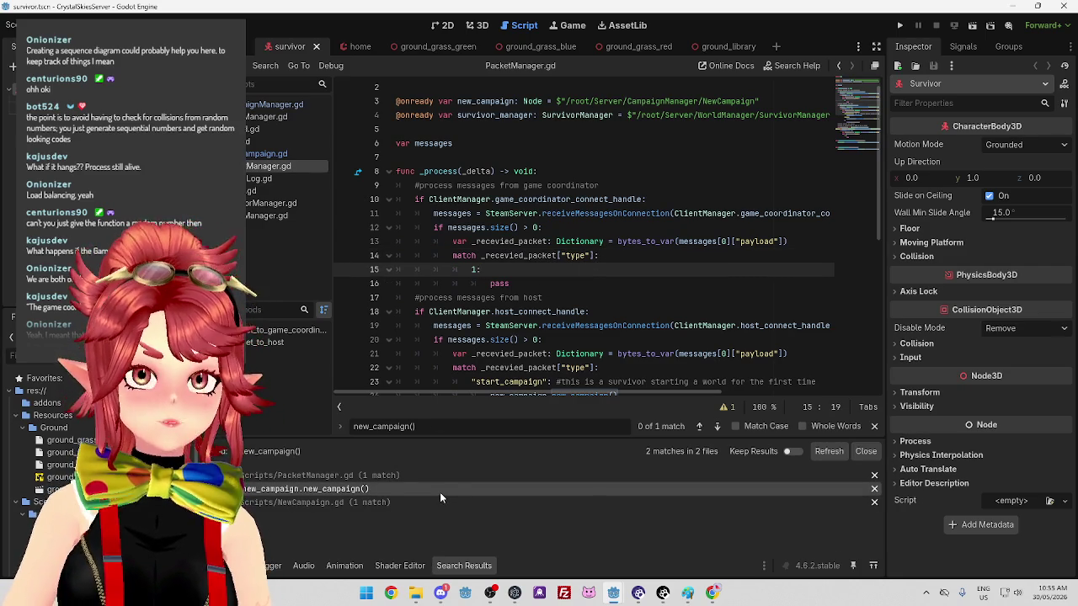
left_click(526, 285)
left_click(528, 270)
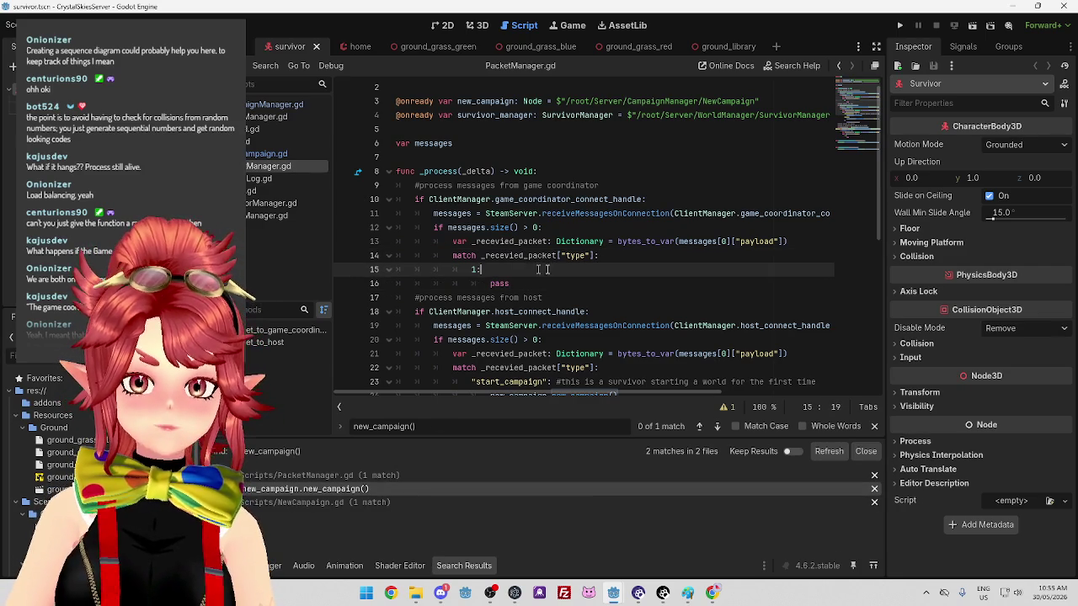
left_click(580, 286)
scroll(580, 302, "down", 2)
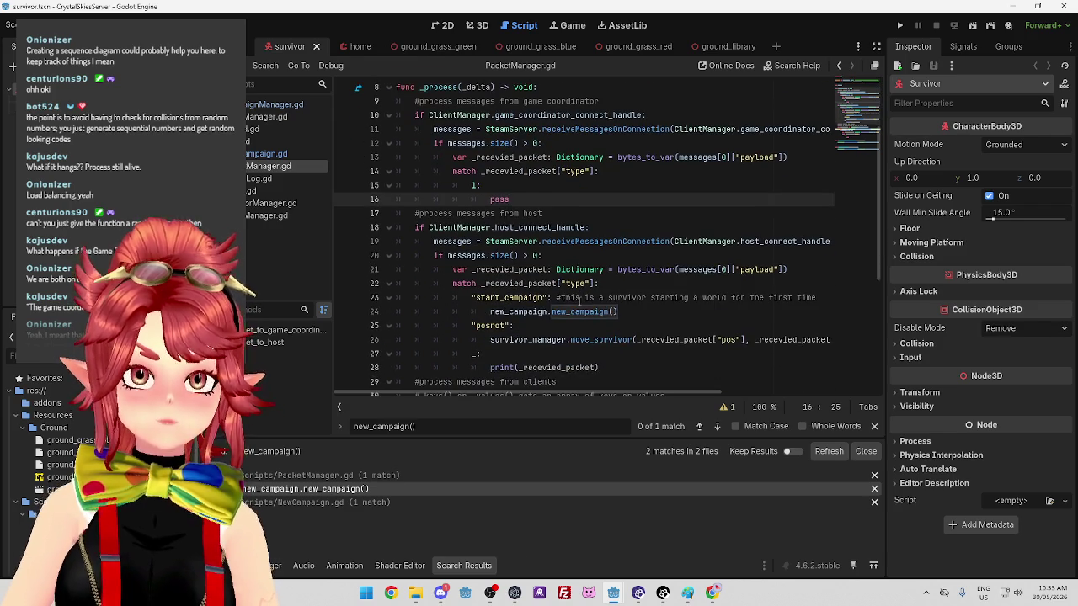
scroll(578, 304, "up", 1)
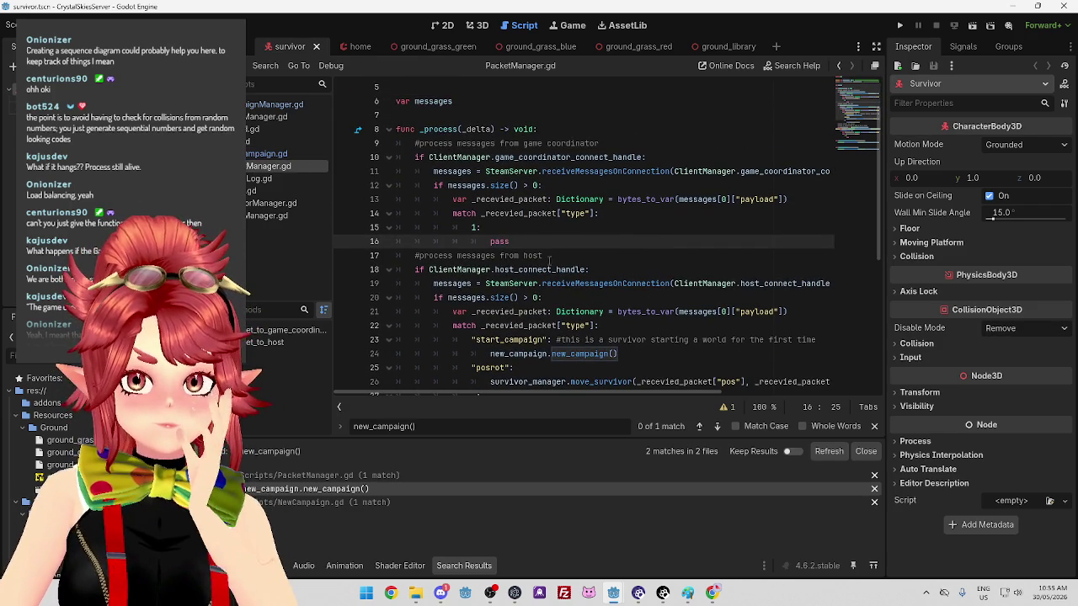
left_click_drag(439, 144, 576, 144)
key("Down")
key("Down")
key("Down")
left_click_drag(475, 144, 597, 144)
key("Down")
key("Down")
key("Down")
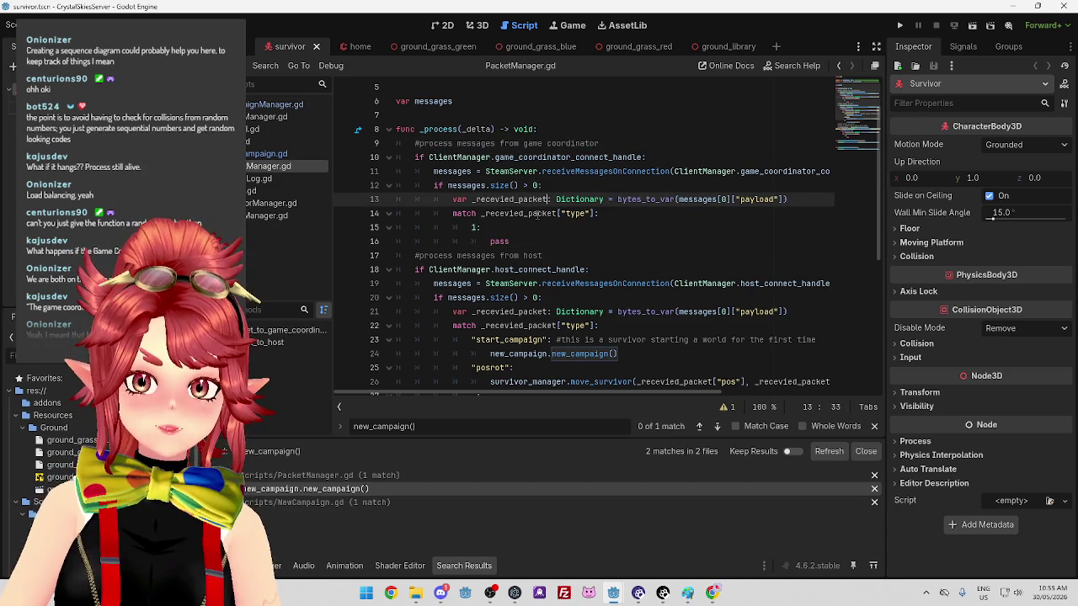
left_click_drag(459, 143, 605, 141)
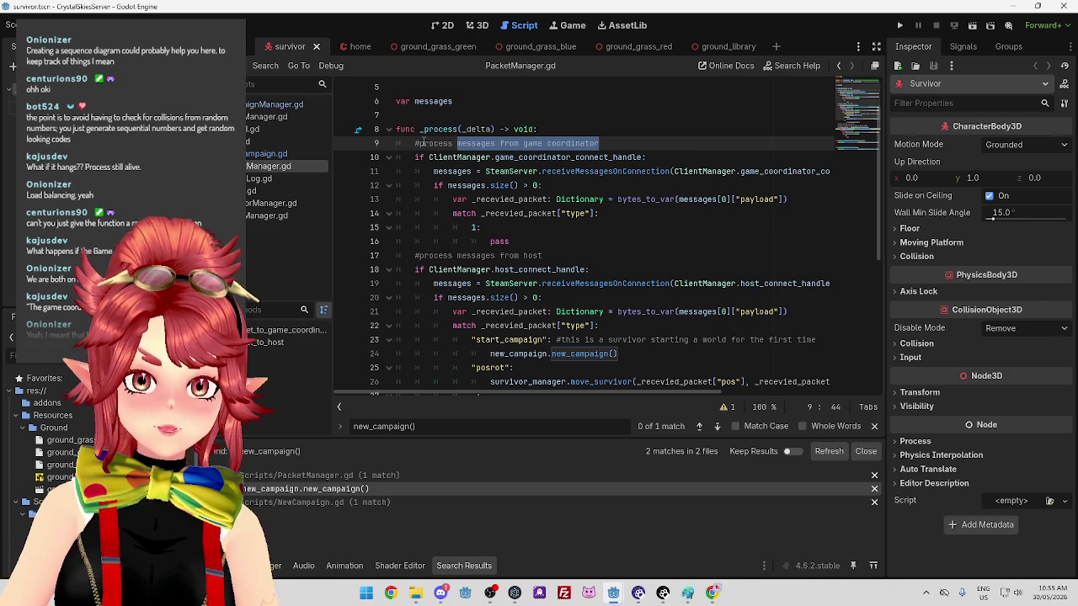
left_click_drag(424, 143, 538, 143)
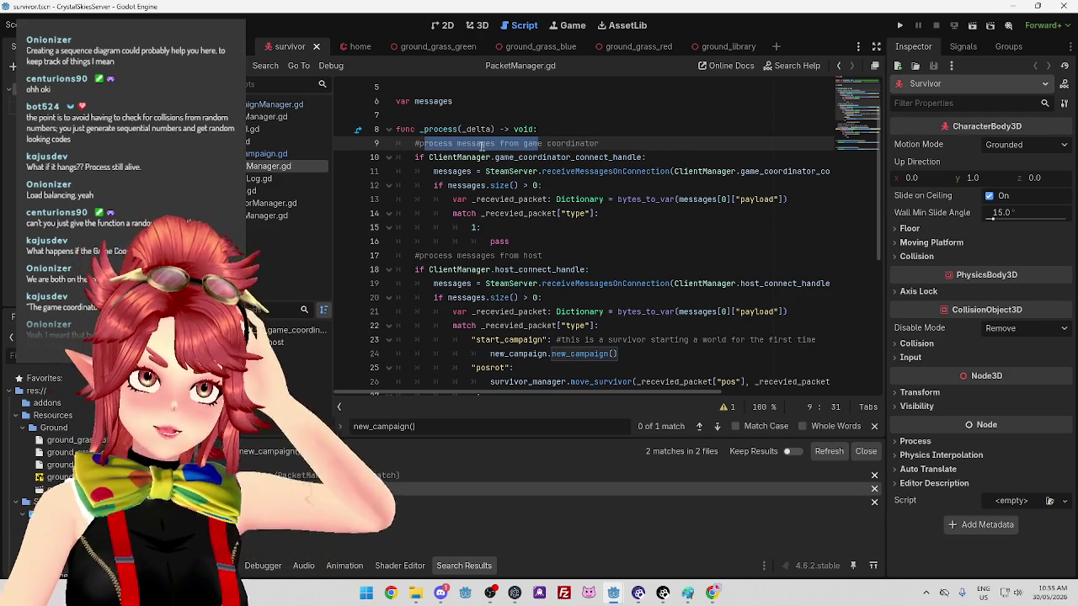
Browse CampaignManager.gd, ClientManager.gd and server.gd, then follow new_campaign to the instantiate_world definition
left_click(259, 106)
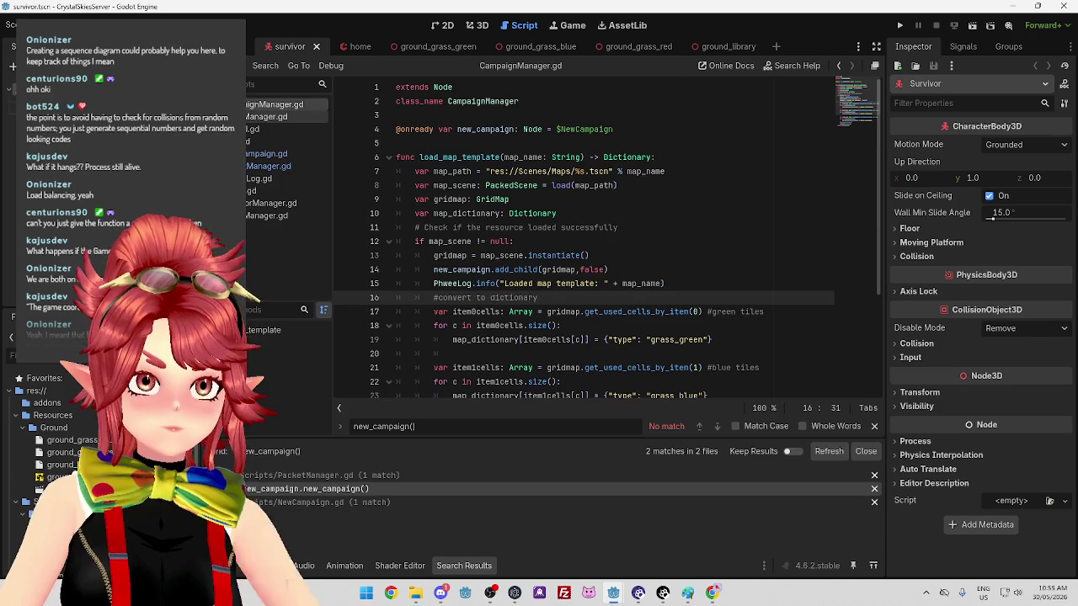
left_click(262, 119)
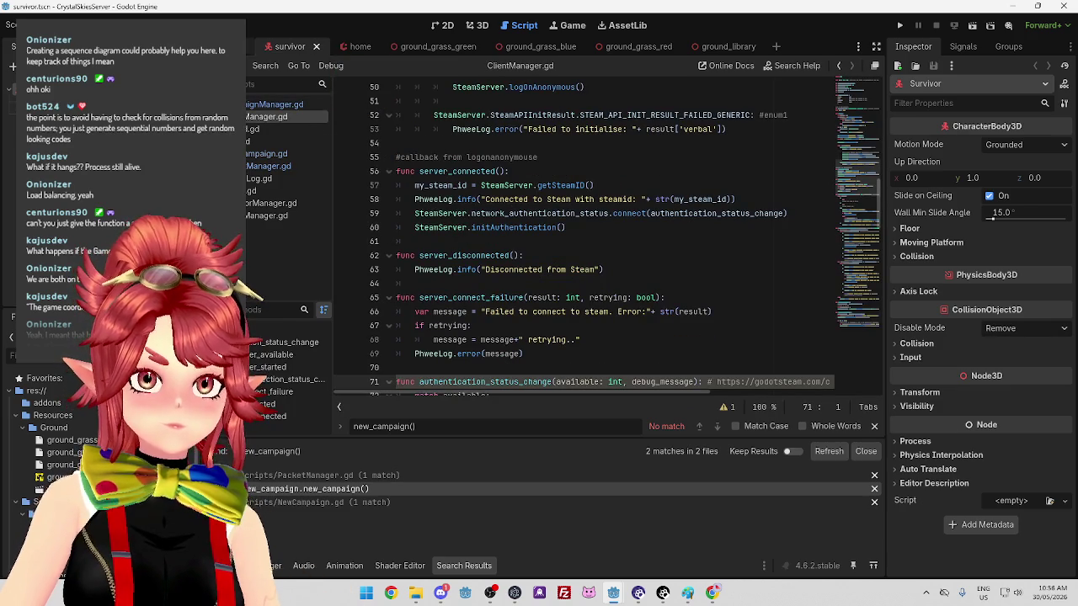
left_click(232, 46)
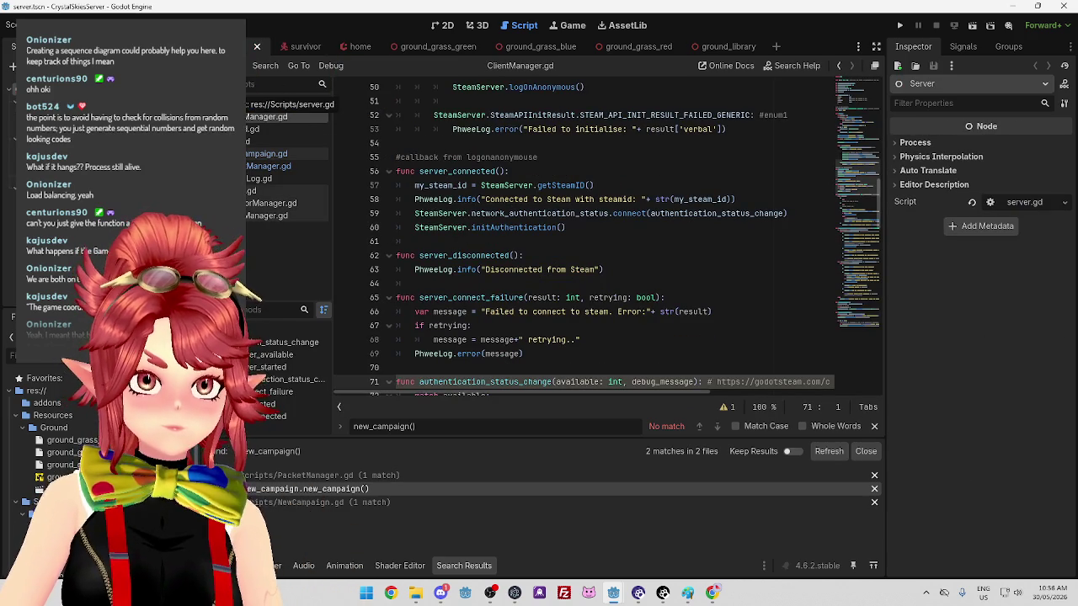
left_click(253, 190)
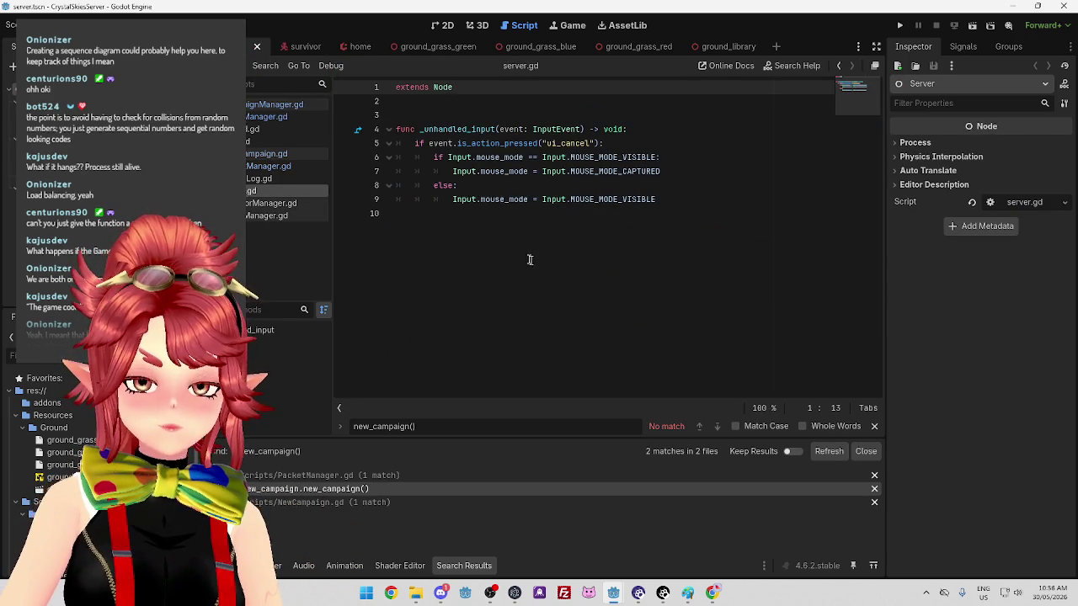
left_click(274, 105)
scroll(485, 164, "down", 3)
scroll(486, 164, "up", 3)
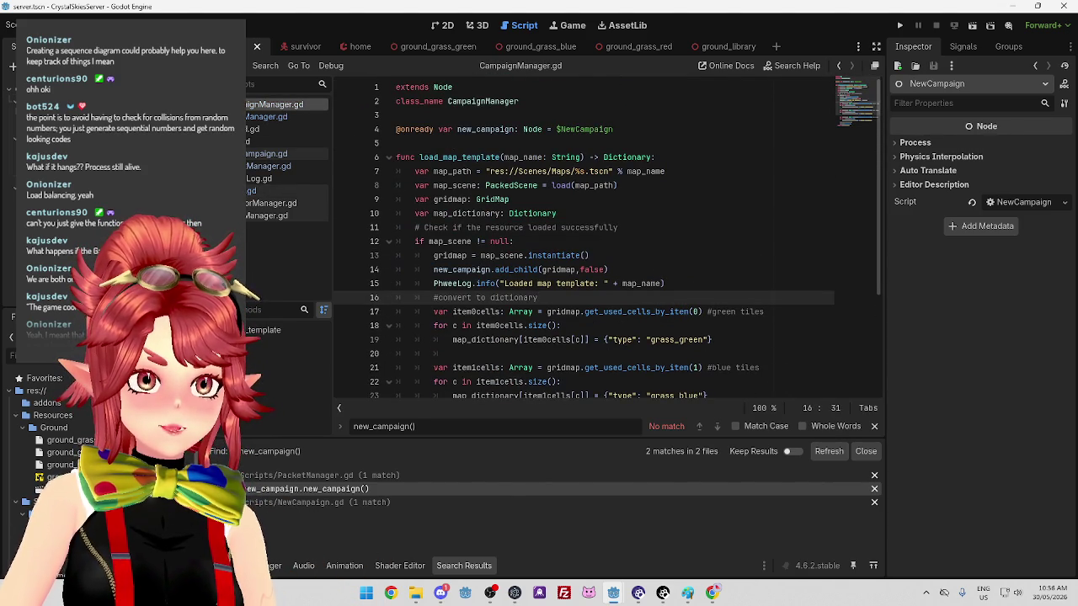
left_click(278, 153)
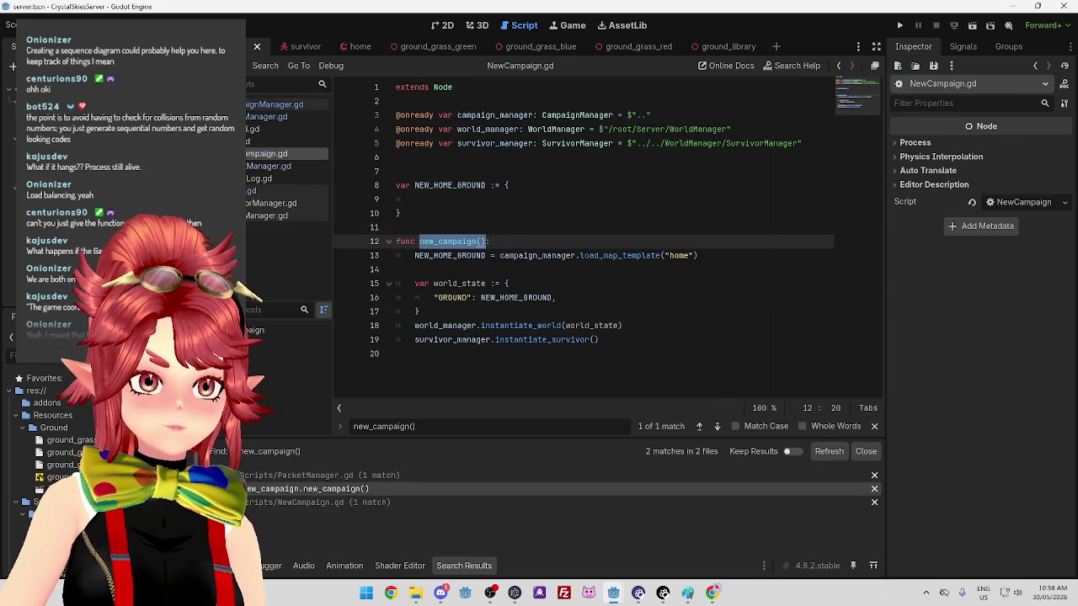
left_click(540, 325, "ctrl")
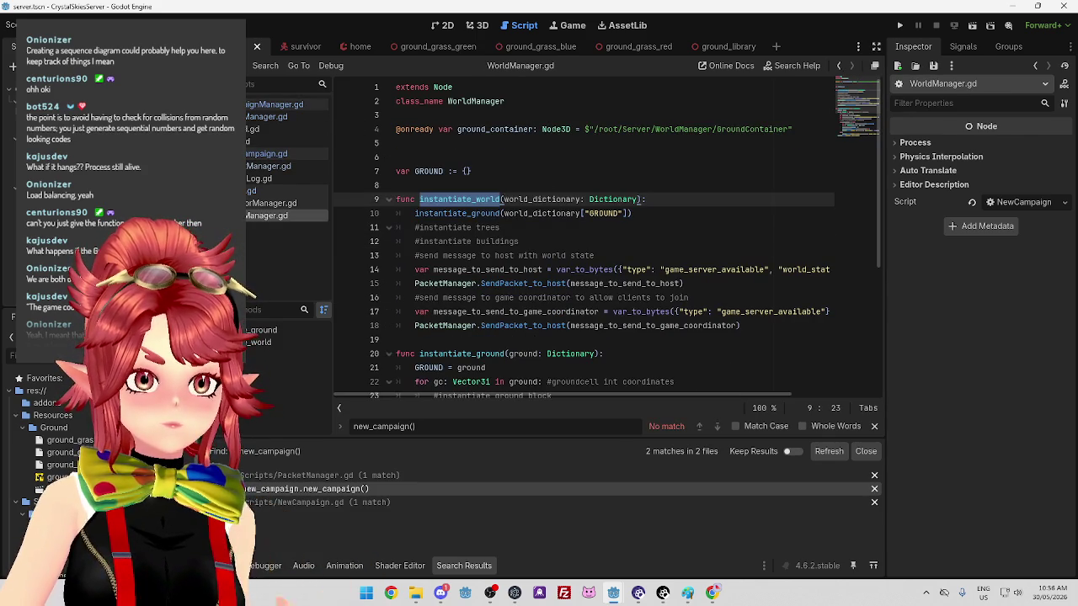
Check the autoloaded scripts in Project Settings > Globals > Autoload, then open ClientManager.gd
left_click(50, 24)
left_click(76, 46)
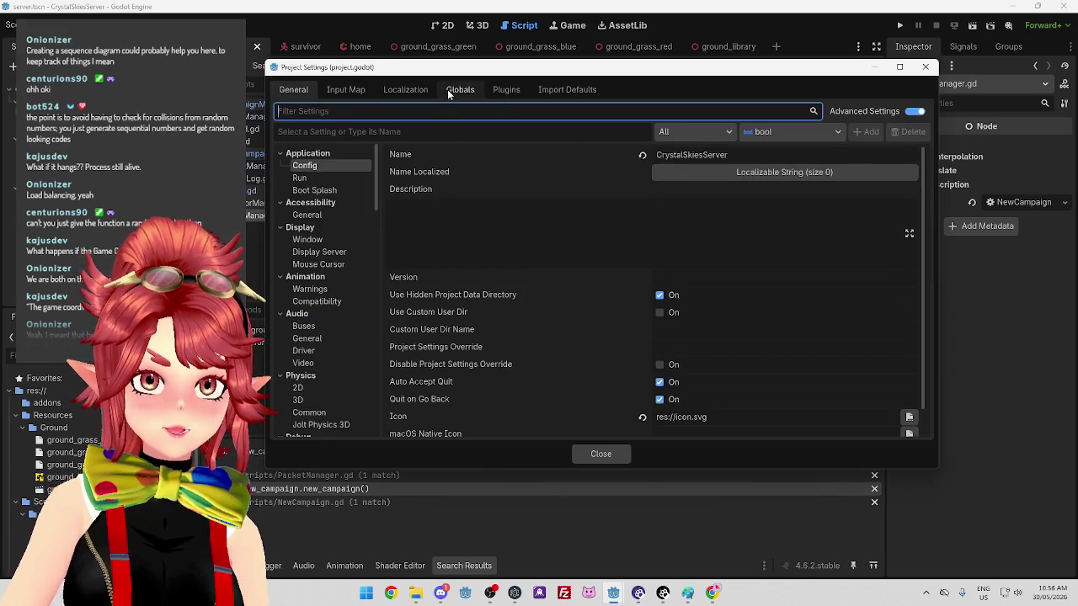
left_click(460, 89)
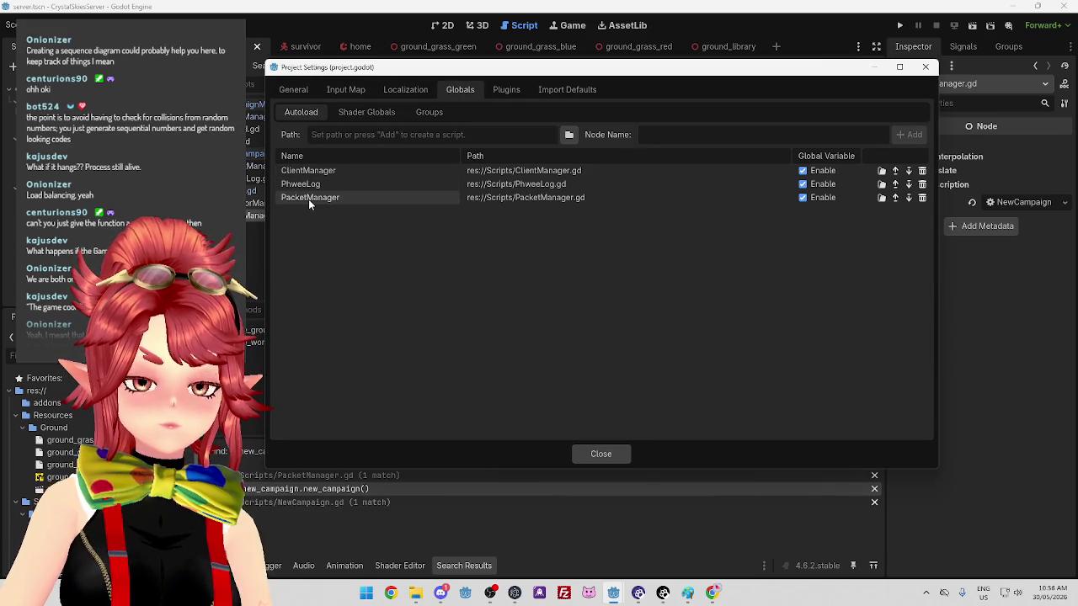
left_click(926, 66)
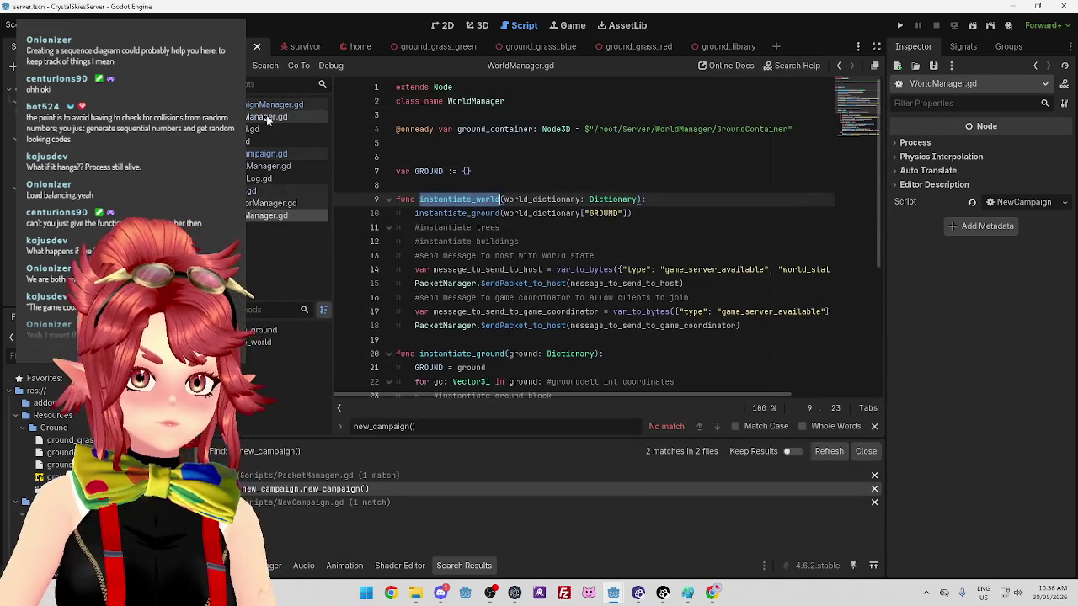
left_click(266, 117)
scroll(492, 185, "up", 12)
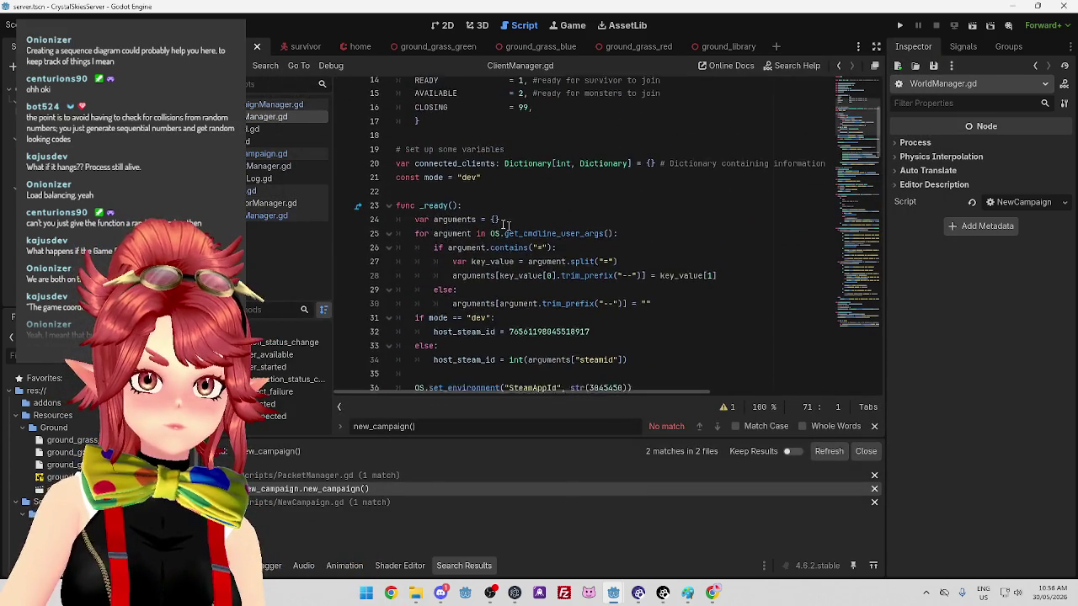
scroll(511, 227, "down", 3)
left_click(495, 100)
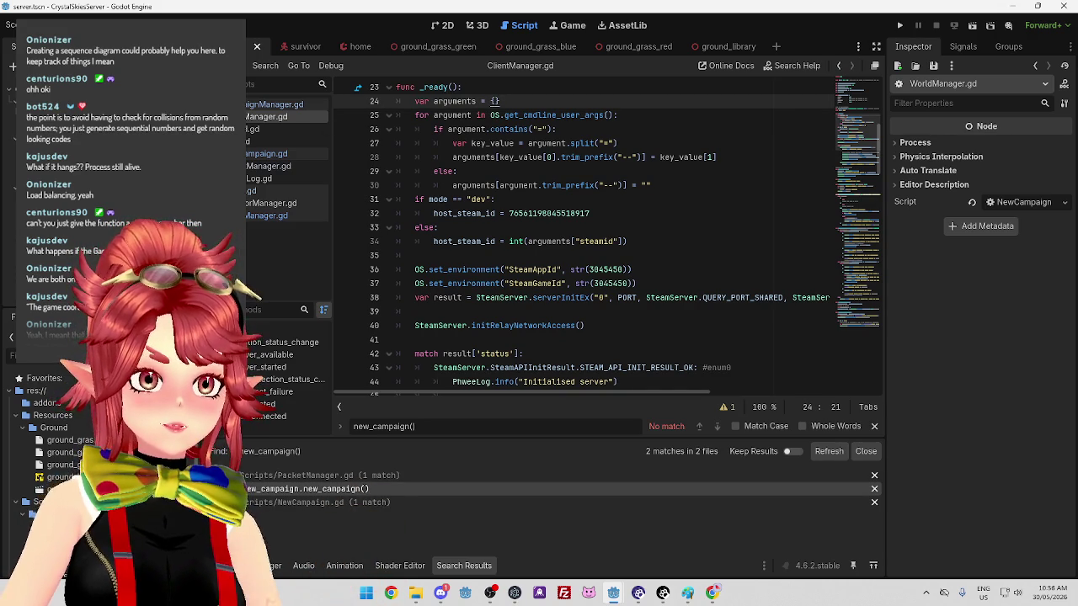
left_click(437, 157)
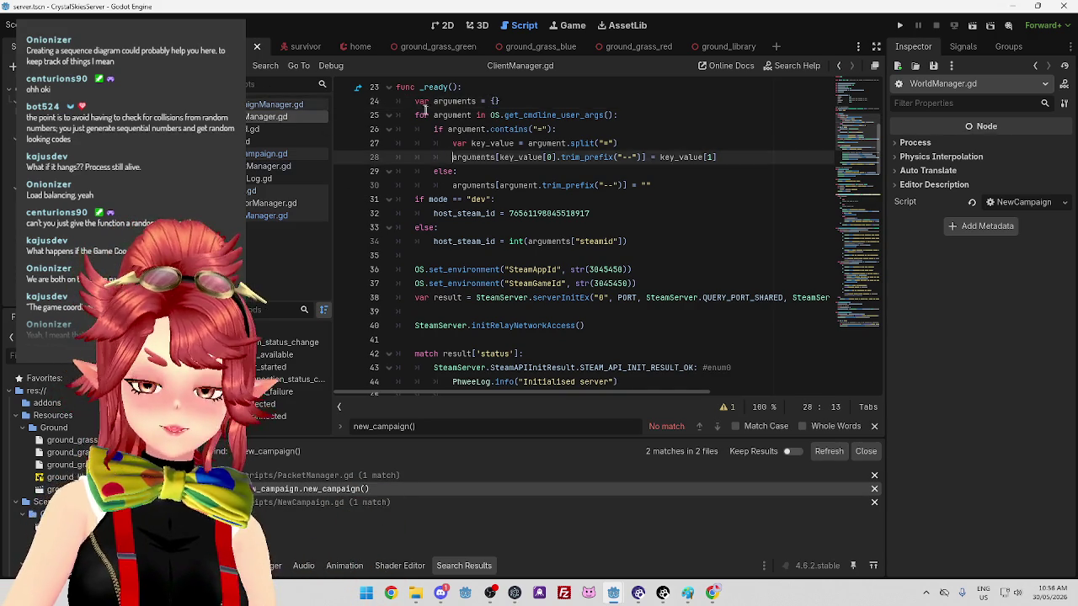
scroll(438, 171, "up", 1)
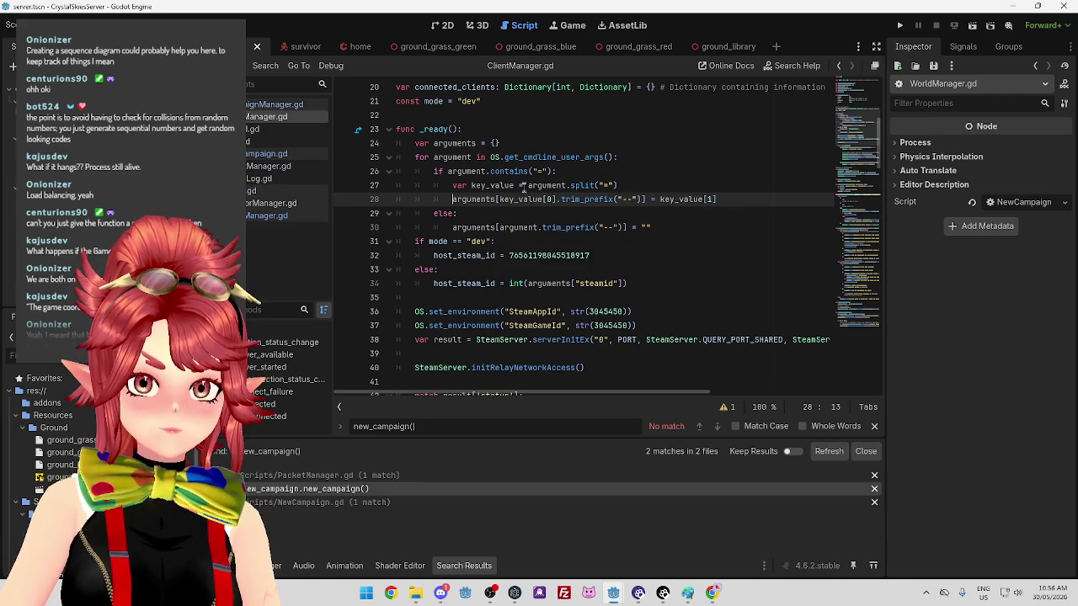
scroll(523, 186, "down", 1)
left_click(515, 199)
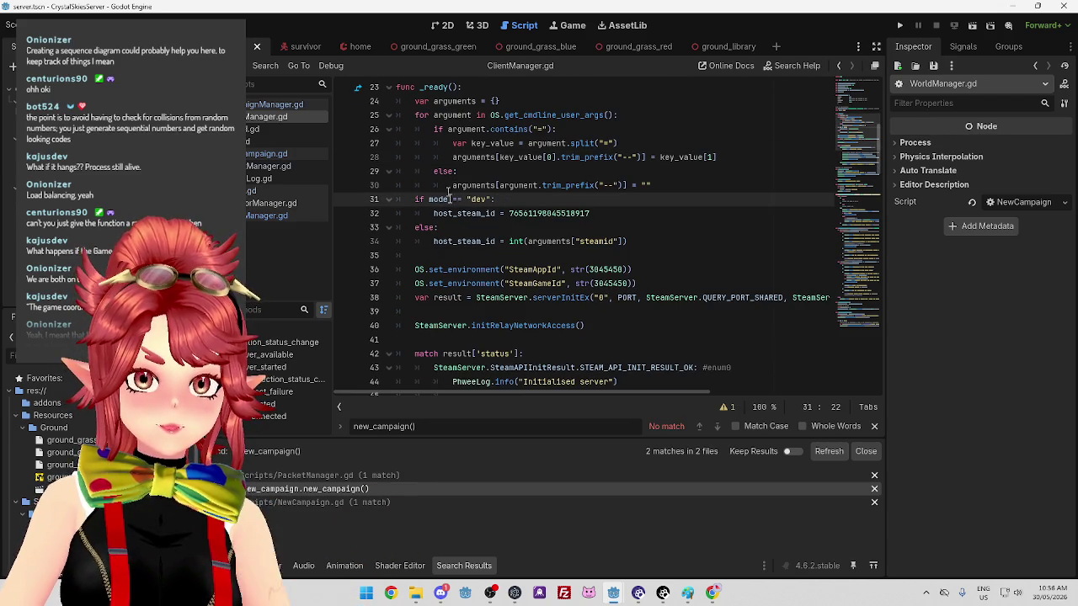
left_click_drag(429, 200, 479, 199)
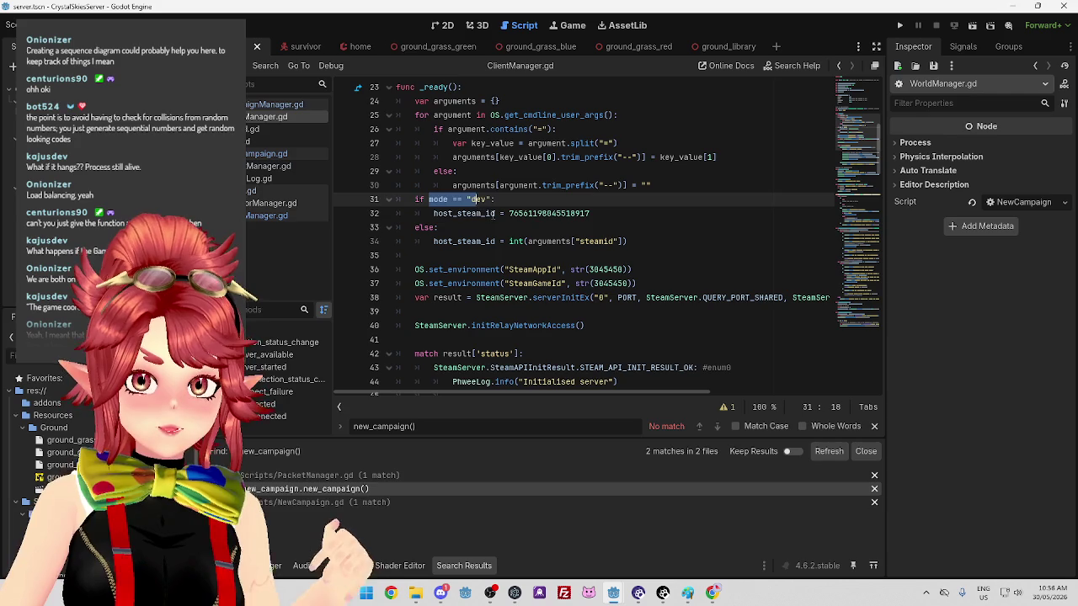
left_click(494, 213)
left_click_drag(590, 213, 508, 213)
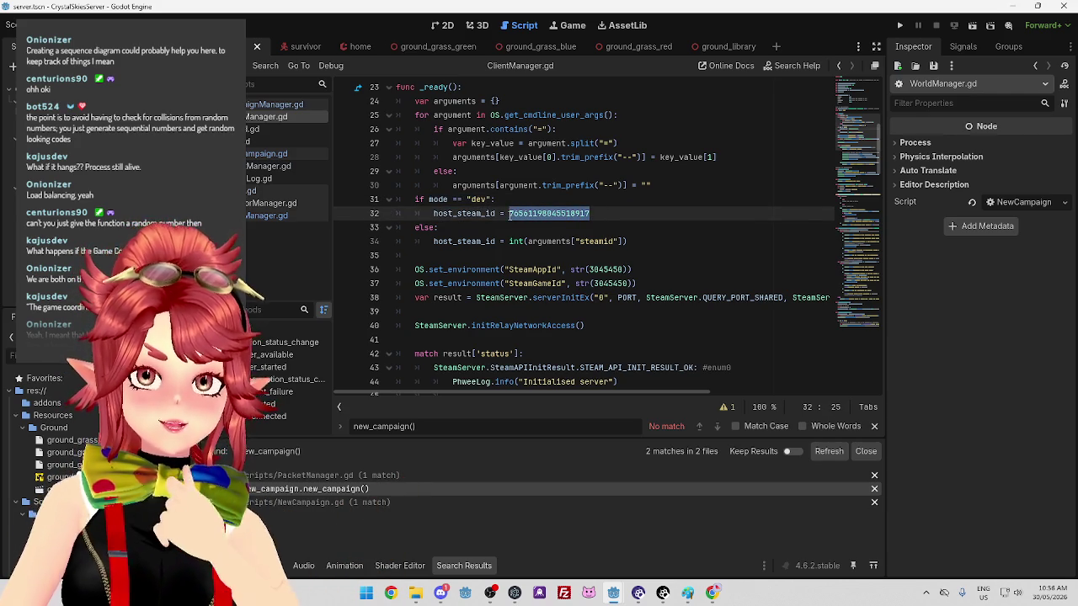
left_click(529, 213)
left_click_drag(509, 213, 605, 213)
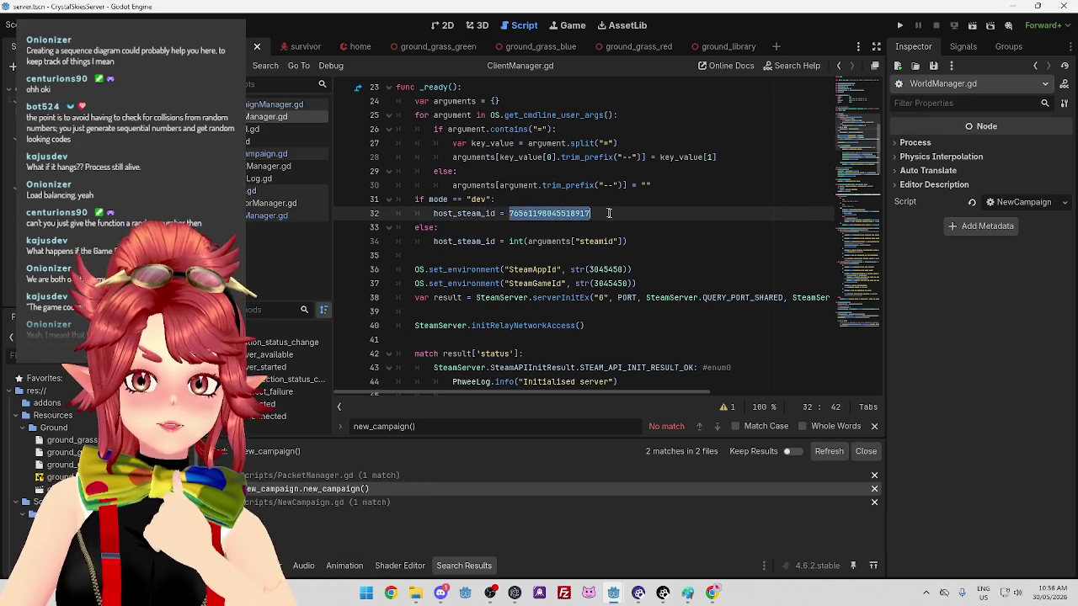
left_click(610, 213)
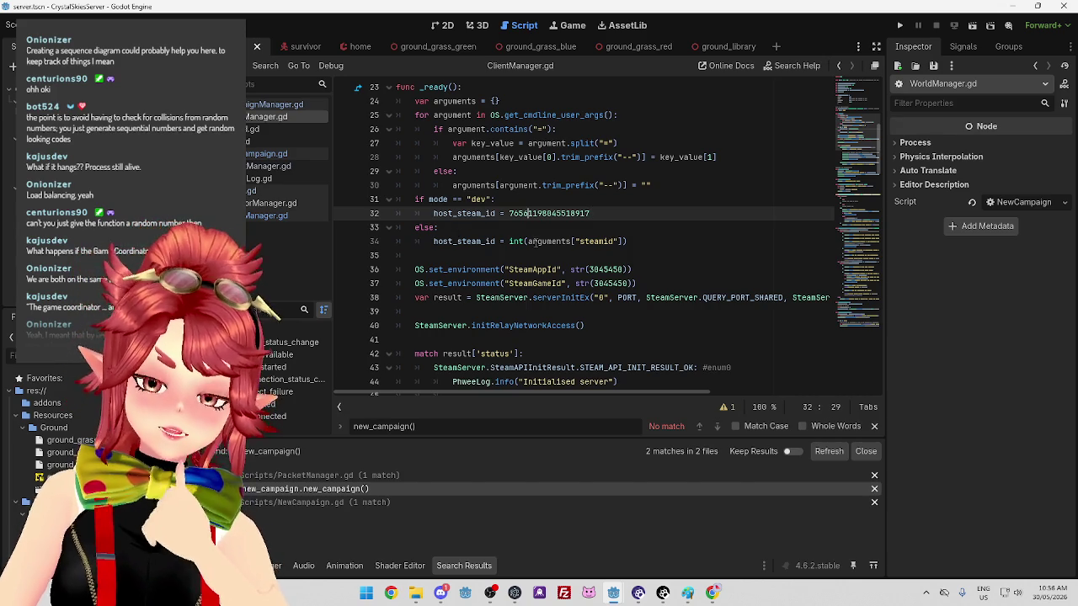
left_click(535, 241)
left_click(448, 242)
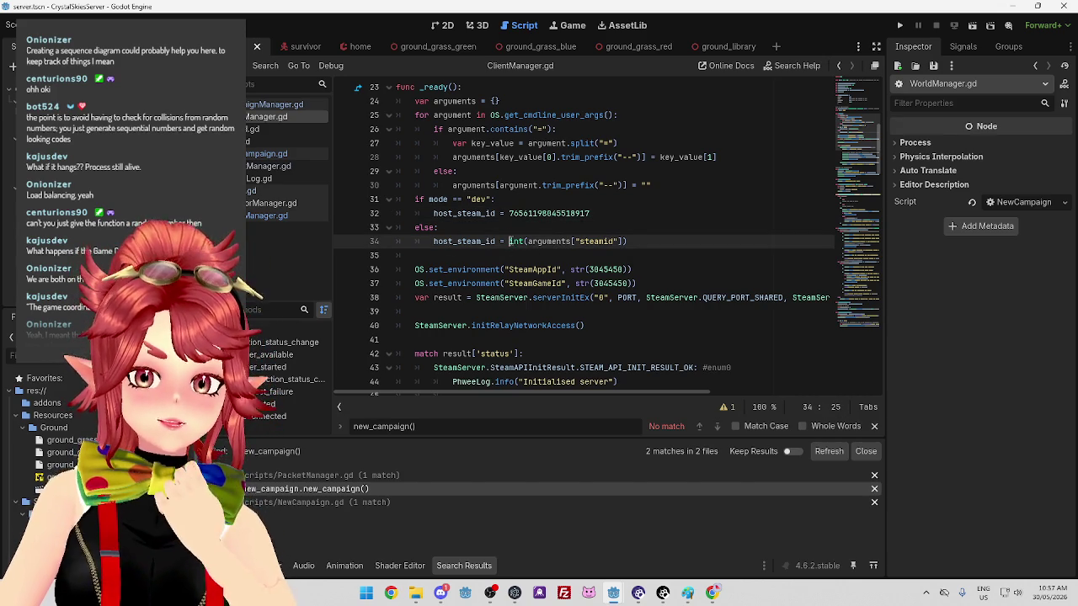
left_click_drag(509, 241, 632, 243)
key("Right")
left_click_drag(509, 241, 627, 241)
left_click_drag(446, 242, 502, 242)
scroll(503, 242, "up", 1)
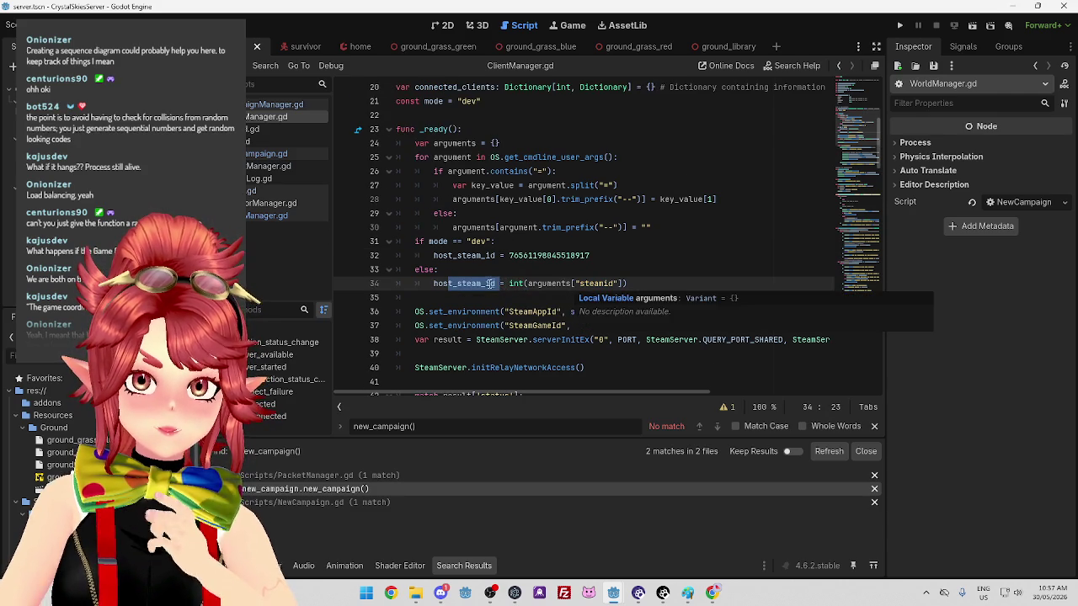
left_click_drag(555, 284, 615, 284)
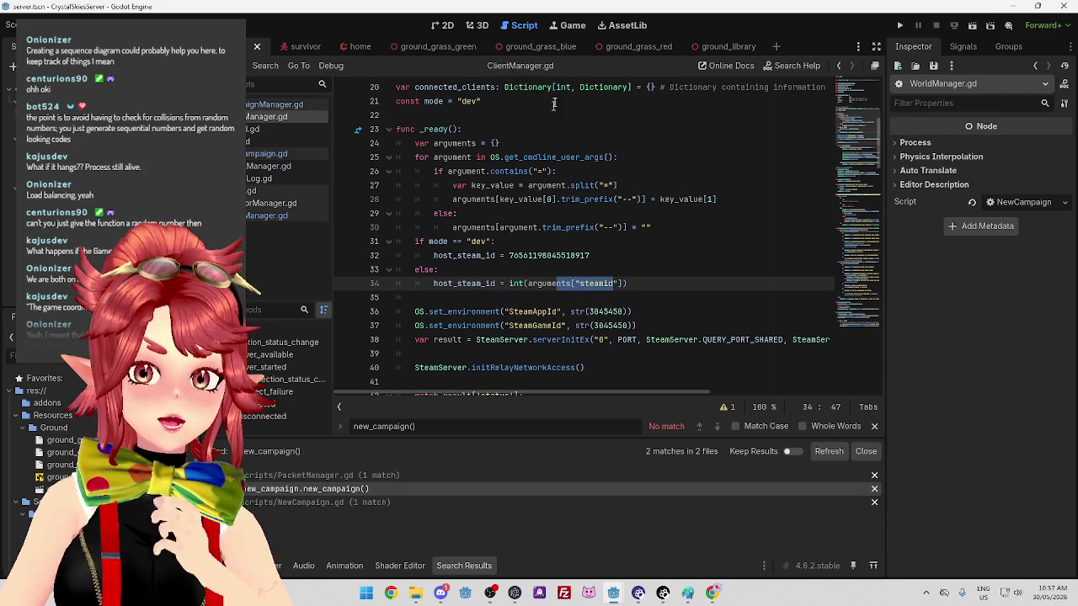
scroll(599, 297, "down", 1)
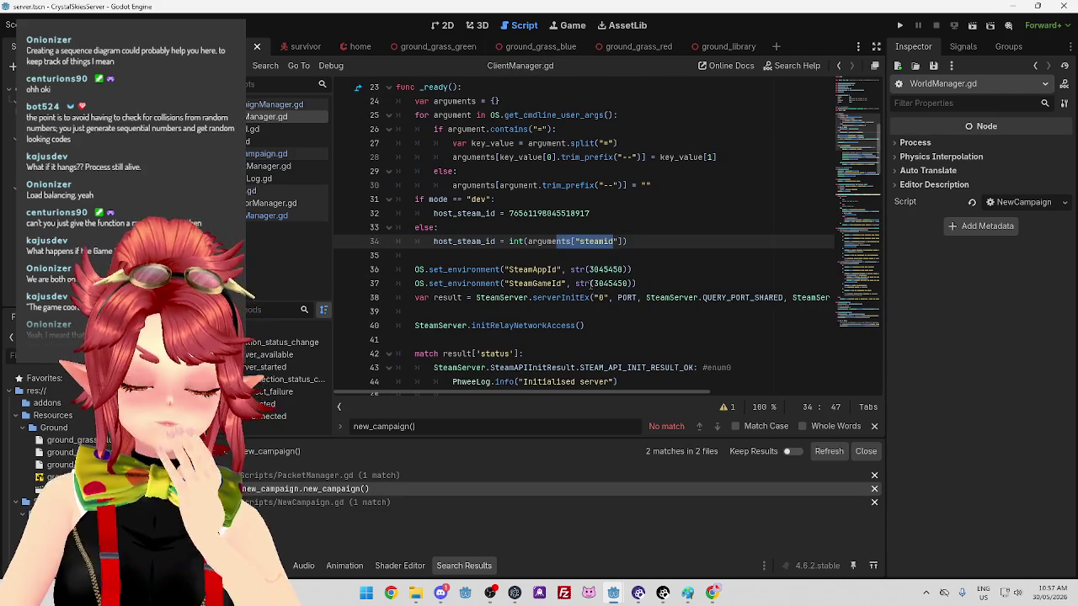
left_click(638, 241)
left_click_drag(467, 240, 630, 241)
left_click(630, 241)
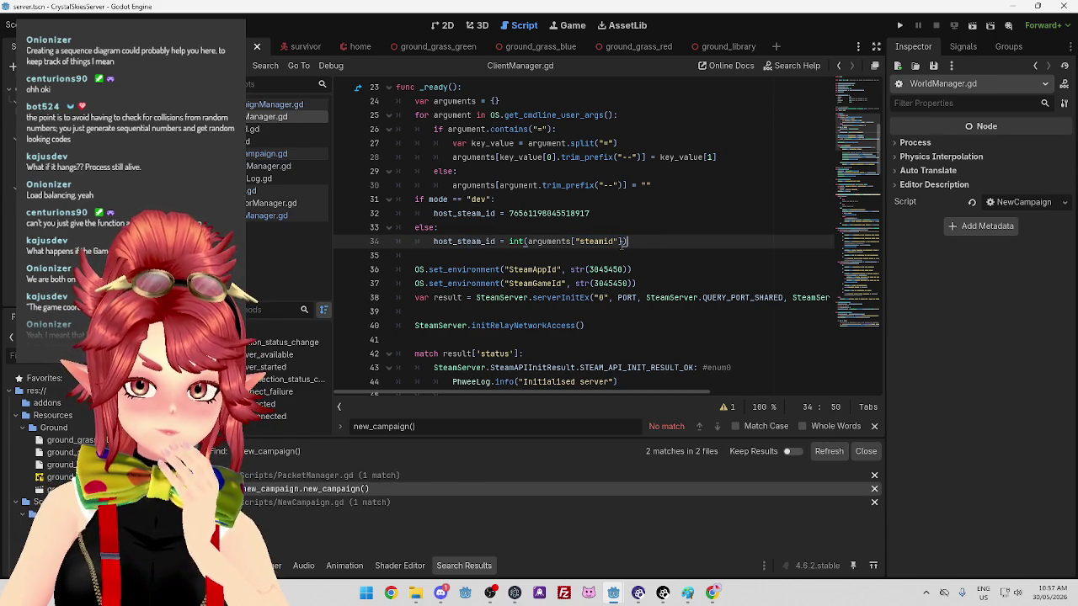
scroll(583, 257, "down", 2)
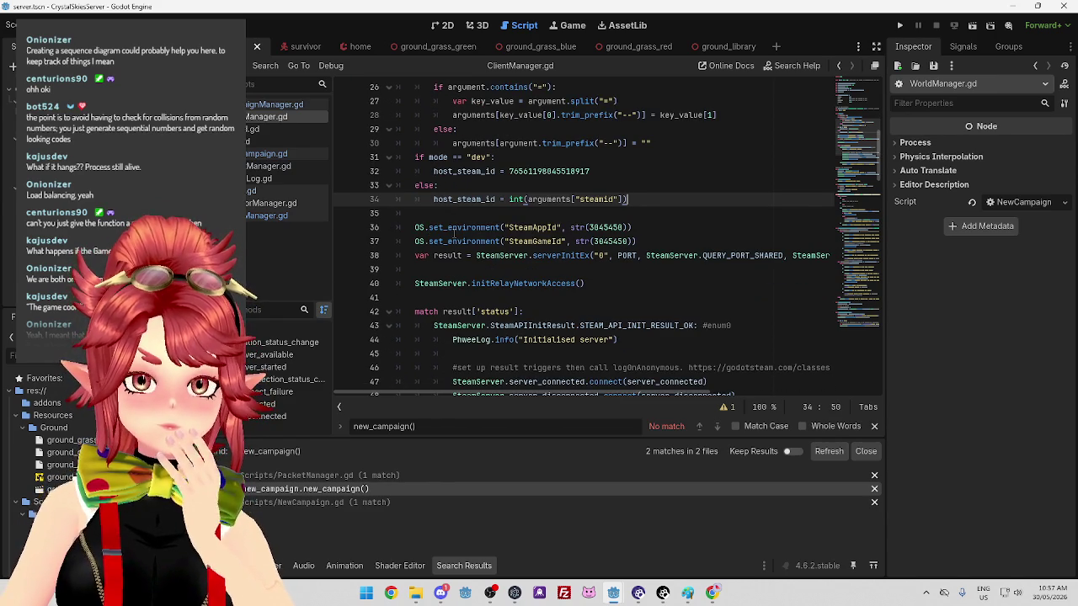
left_click(650, 227)
left_click_drag(446, 227, 623, 227)
scroll(640, 227, "down", 1)
left_click_drag(486, 200, 629, 199)
left_click(638, 200)
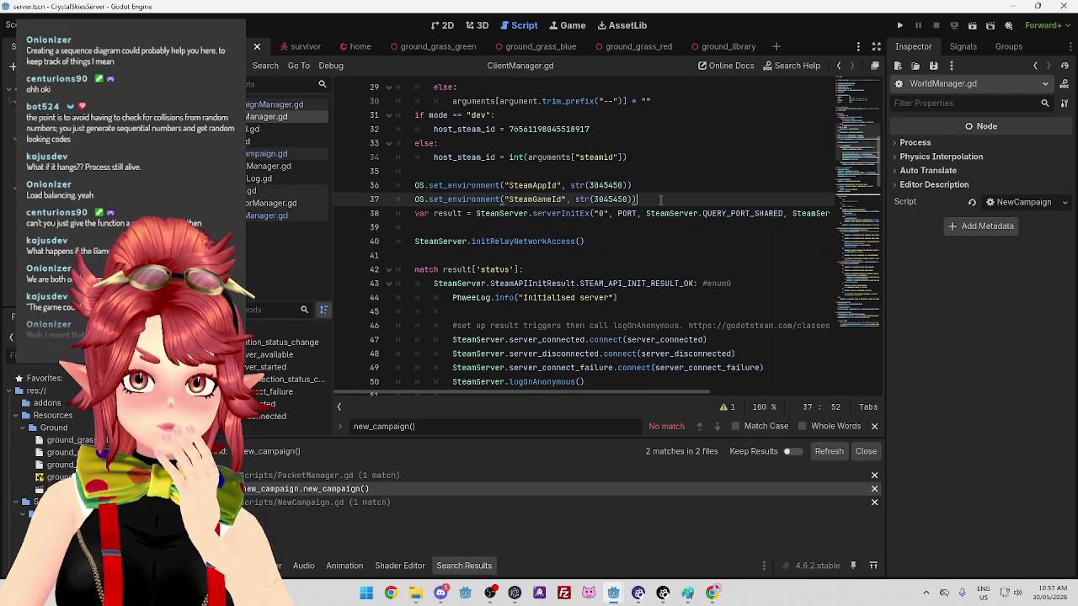
mouse_move(444, 186)
left_mouse_down()
mouse_move(665, 200)
mouse_move(401, 190)
left_mouse_up()
double_click(481, 194)
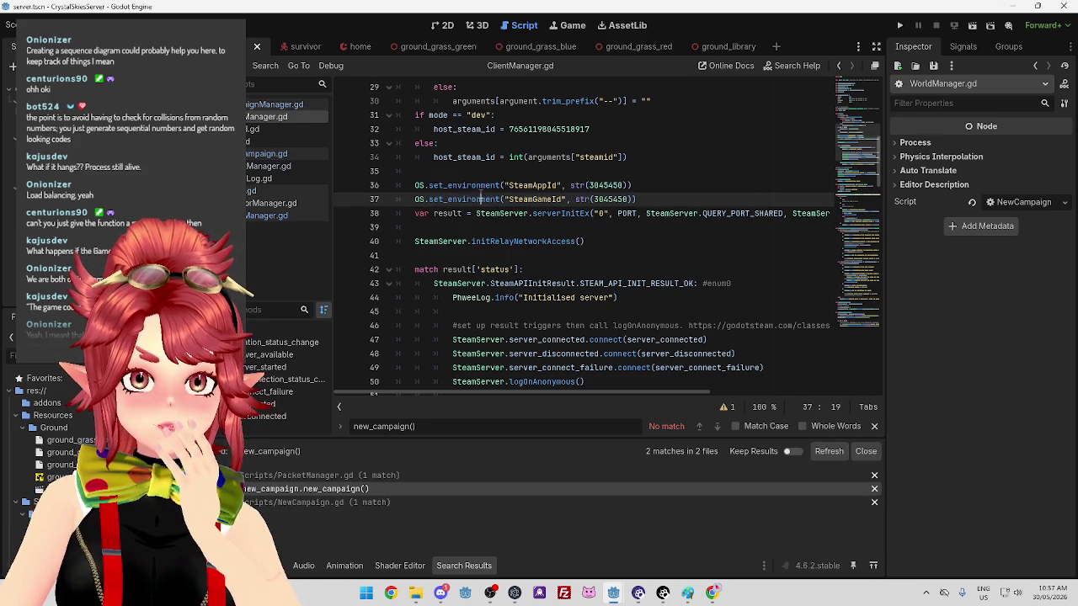
double_click(532, 185)
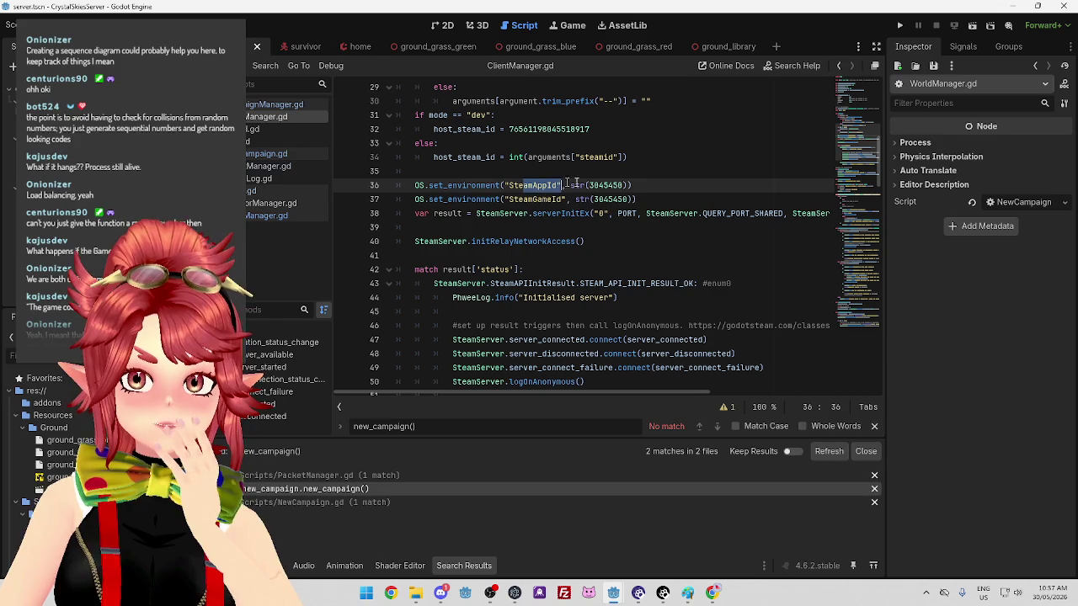
double_click(607, 185)
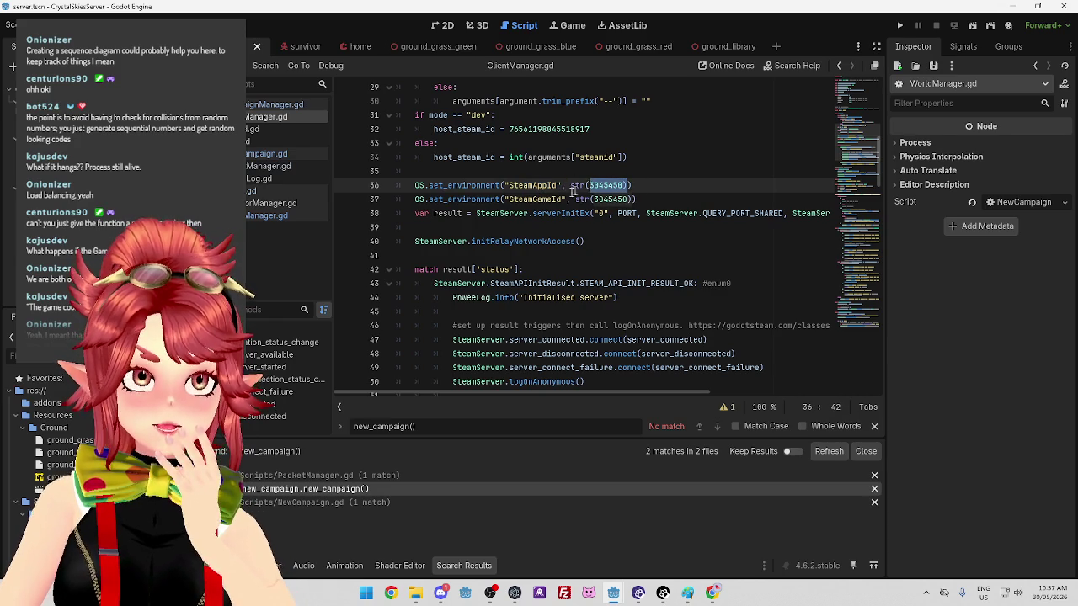
scroll(544, 211, "down", 1)
mouse_move(433, 170)
left_mouse_down()
mouse_move(594, 171)
mouse_move(581, 171)
left_mouse_up()
left_click(605, 171)
mouse_move(597, 390)
left_mouse_down()
mouse_move(696, 396)
mouse_move(575, 388)
left_mouse_up()
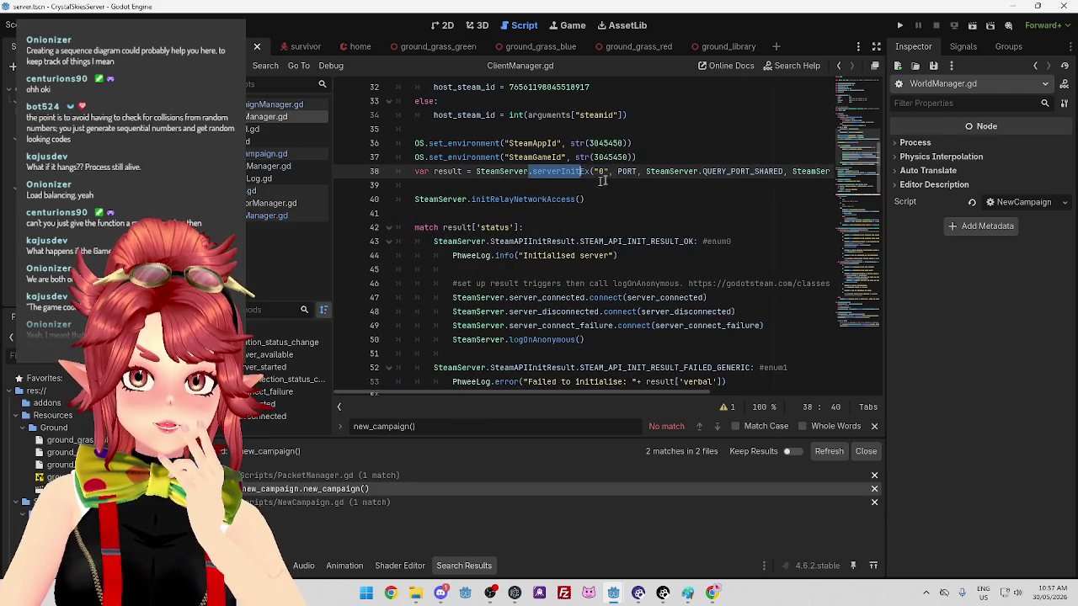
Read the Steam connection setup, marking the server_connected hookup and the logOnAnonymous call
scroll(635, 227, "down", 1)
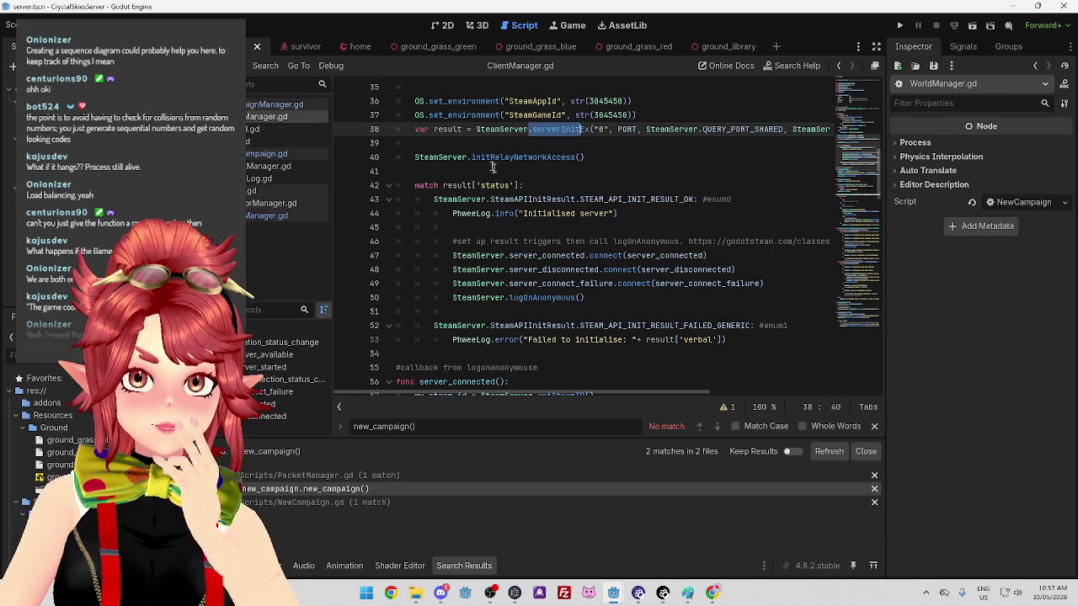
mouse_move(477, 131)
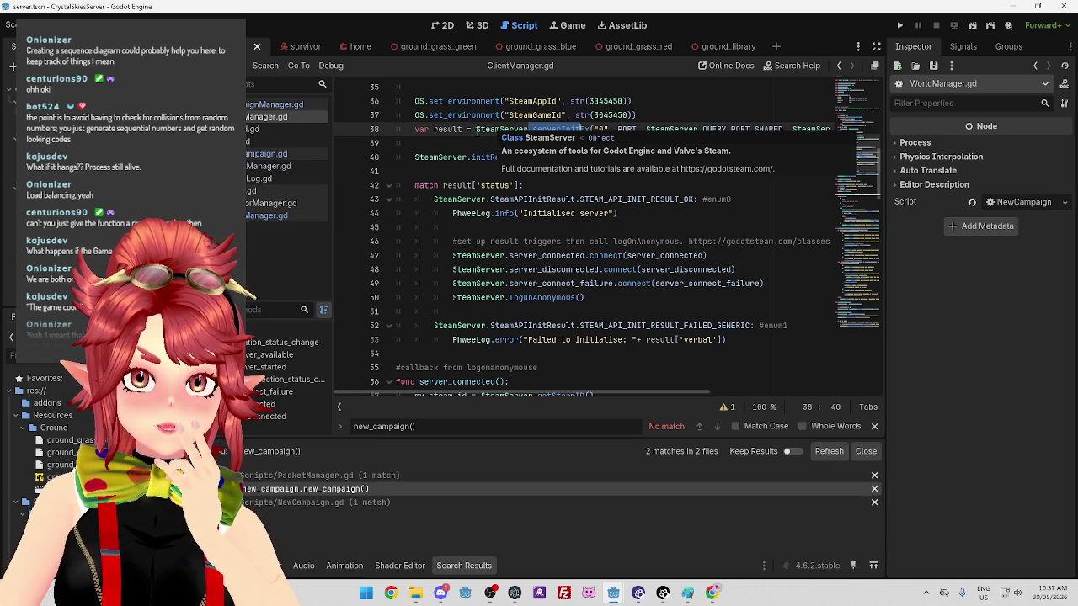
left_click_drag(477, 157, 524, 157)
scroll(468, 143, "down", 1)
scroll(467, 143, "up", 3)
scroll(467, 144, "down", 6)
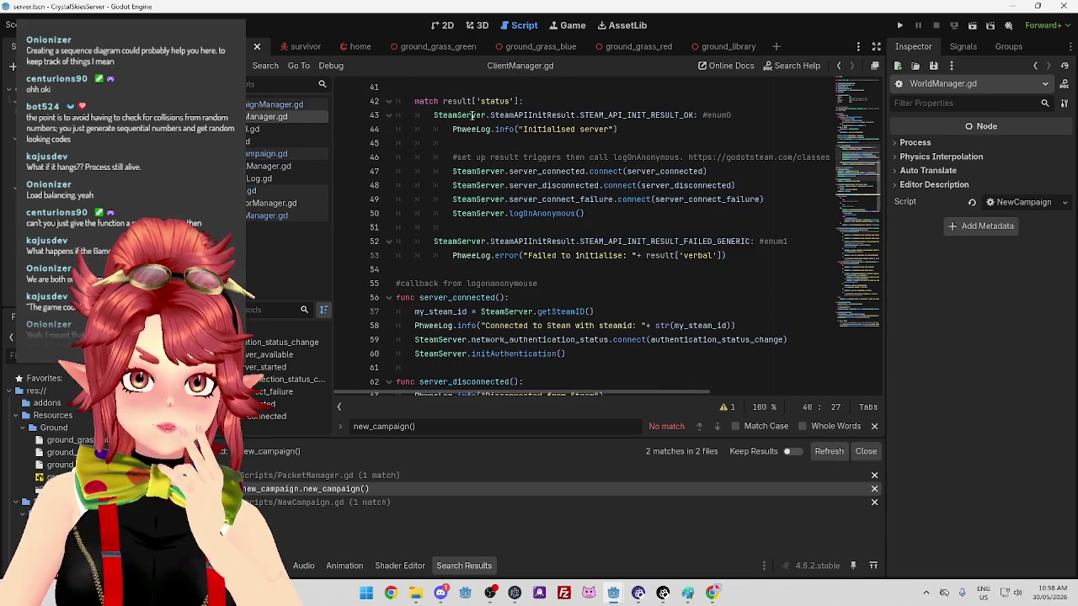
left_click_drag(503, 114, 579, 115)
mouse_move(506, 171)
left_mouse_down()
mouse_move(706, 171)
mouse_move(509, 171)
mouse_move(615, 156)
left_mouse_up()
left_click(608, 185)
left_click_drag(491, 157, 677, 157)
left_click(680, 157)
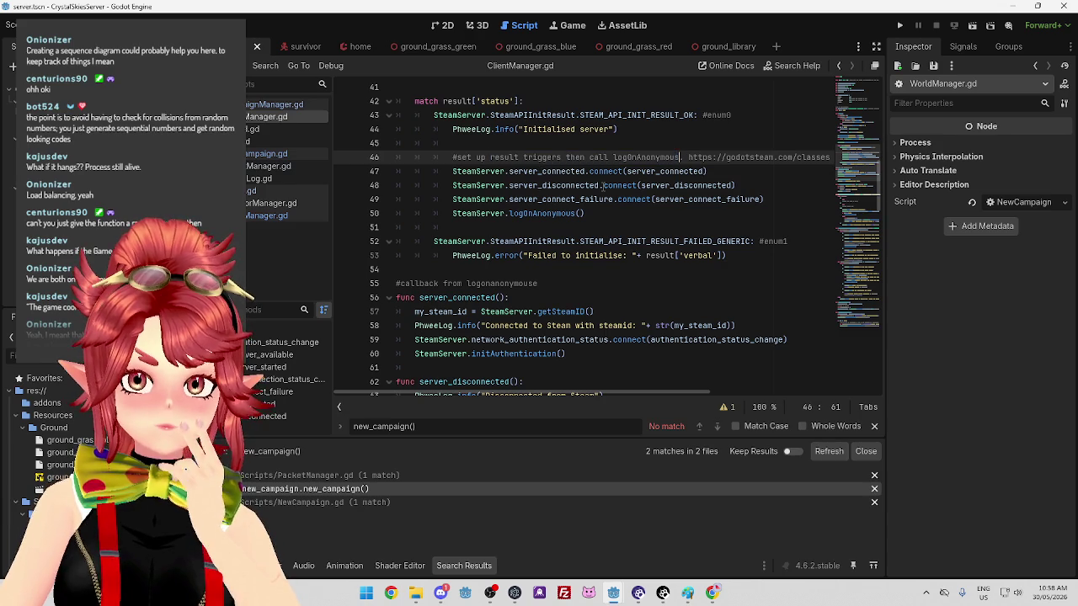
scroll(581, 198, "down", 2)
scroll(528, 192, "up", 1)
scroll(543, 194, "up", 1)
double_click(551, 218)
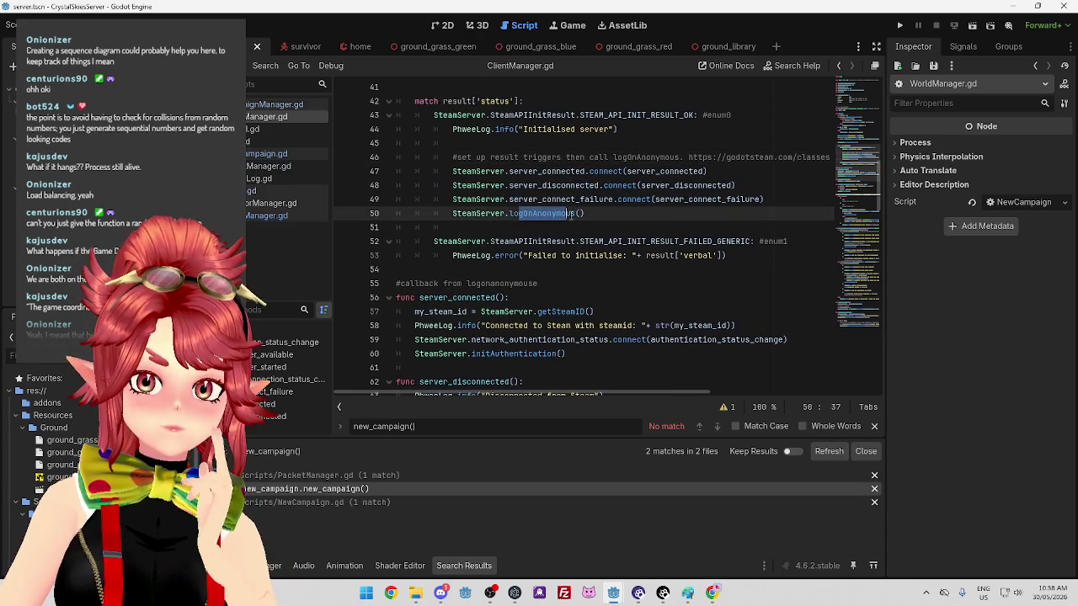
Find the connectByIPAddress assignment to game_coordinator_connect_handle on line 86
scroll(556, 223, "down", 3)
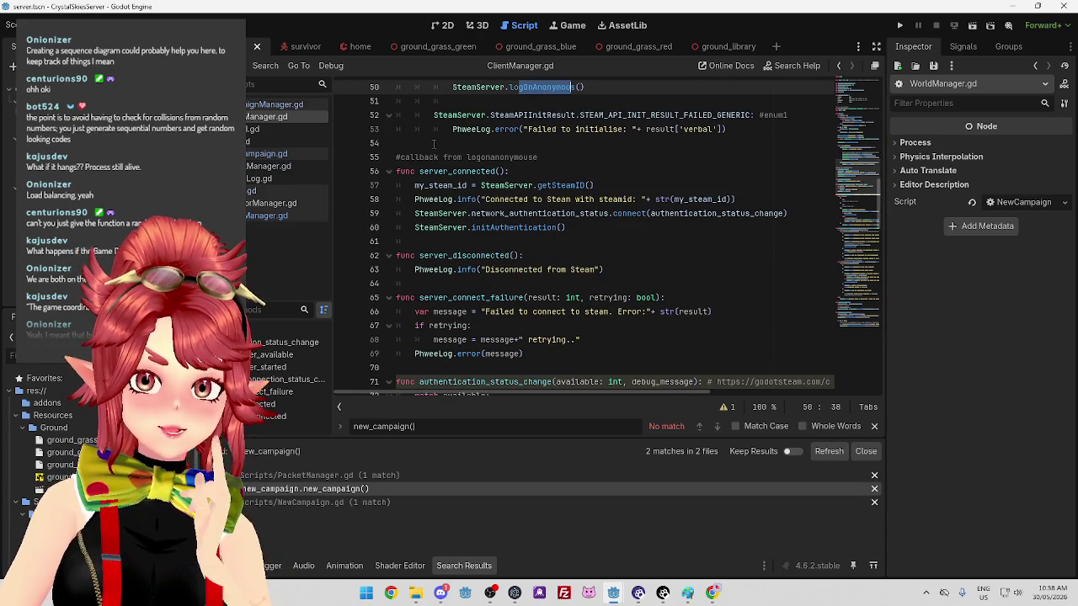
scroll(468, 171, "down", 2)
scroll(471, 177, "down", 5)
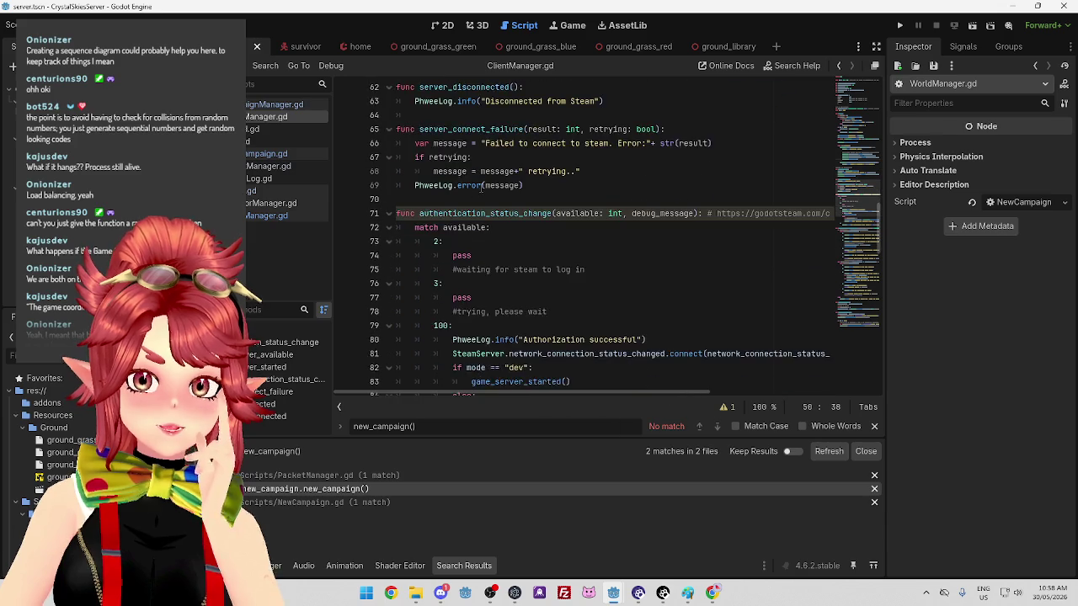
scroll(543, 248, "down", 4)
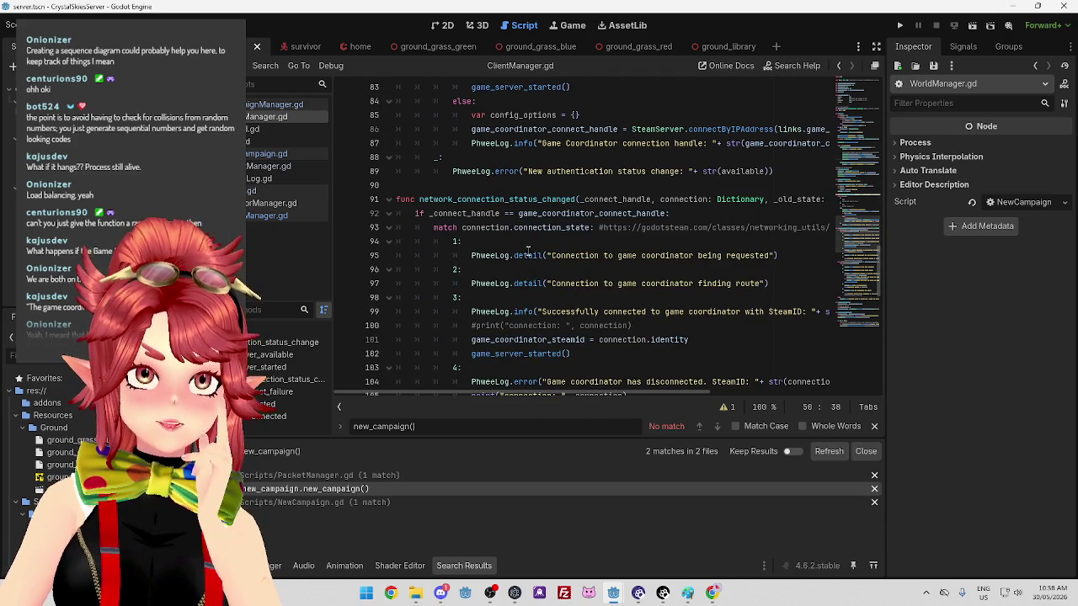
scroll(522, 143, "up", 3)
scroll(509, 185, "up", 2)
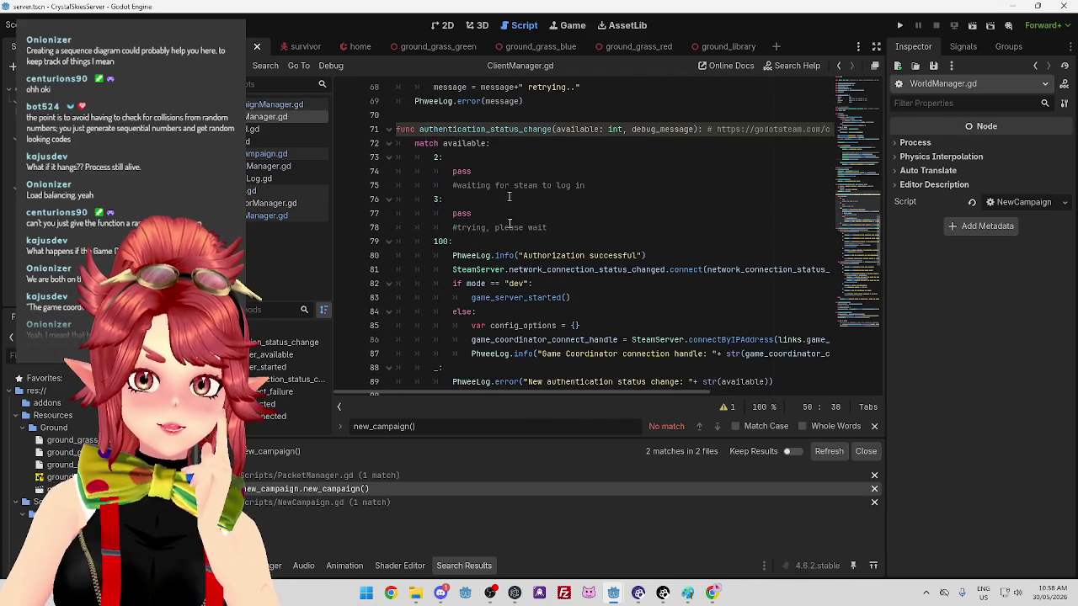
scroll(510, 185, "down", 1)
left_click_drag(471, 297, 689, 297)
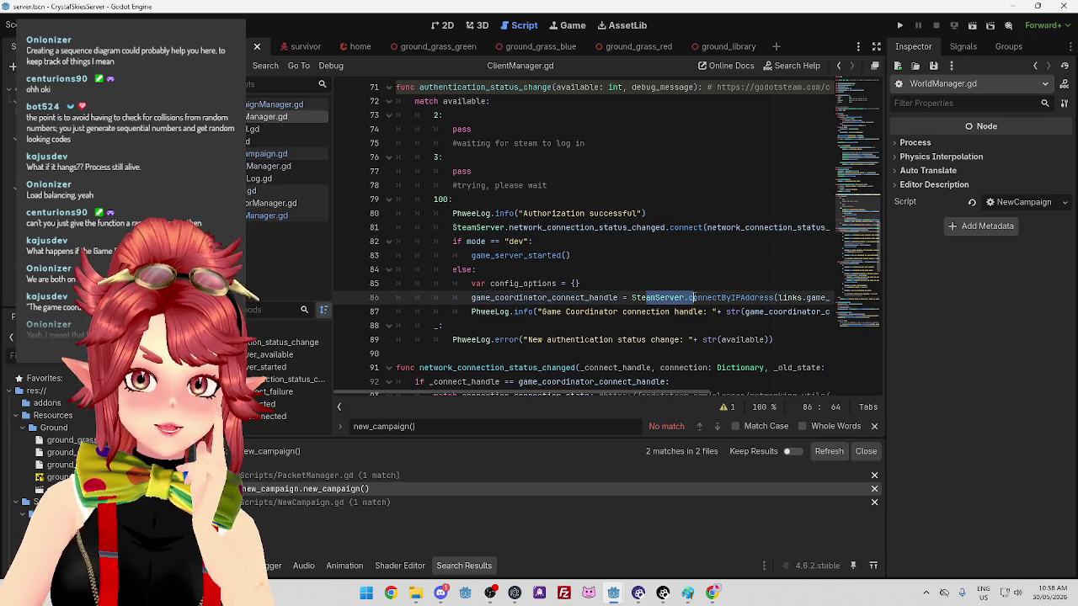
scroll(671, 396, "right", 1)
mouse_move(672, 394)
left_mouse_down()
mouse_move(756, 394)
mouse_move(665, 396)
left_mouse_up()
mouse_move(666, 309)
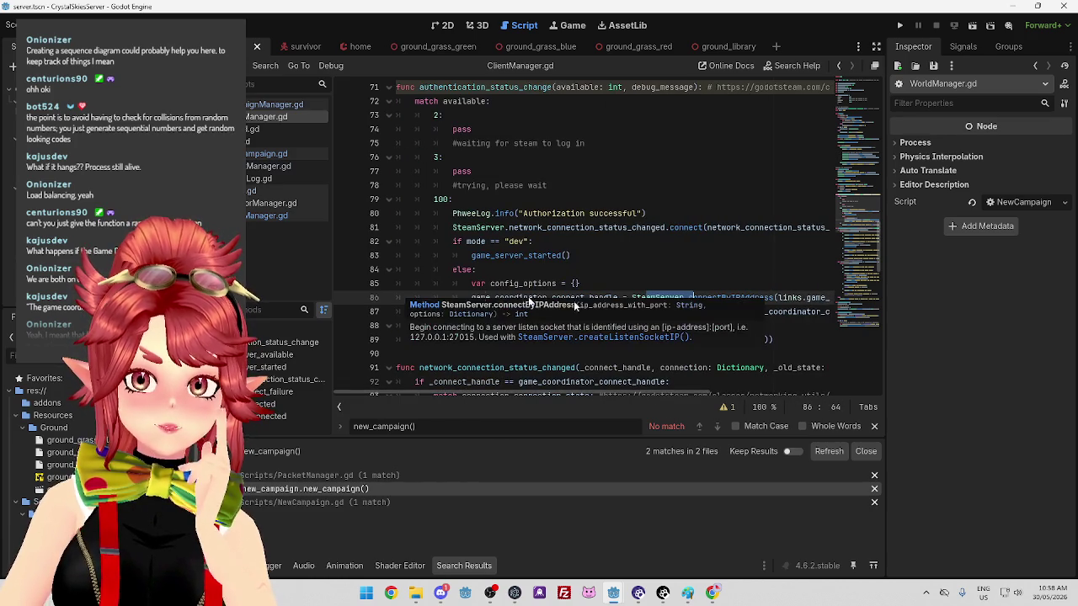
left_click_drag(472, 297, 774, 299)
scroll(657, 259, "down", 2)
scroll(657, 258, "down", 3)
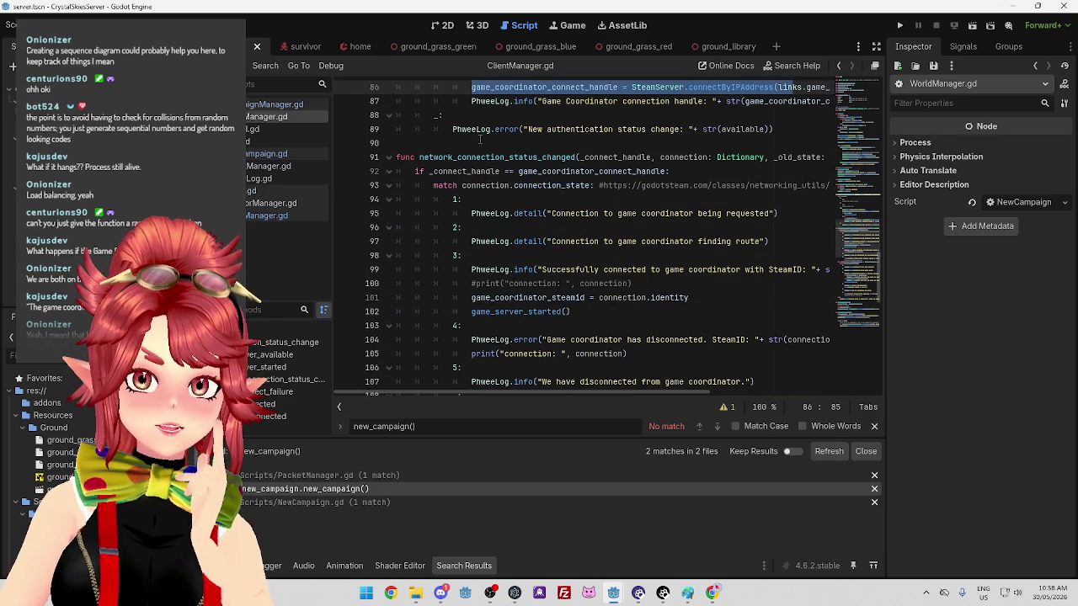
scroll(647, 264, "up", 3)
scroll(647, 264, "up", 2)
scroll(648, 264, "down", 6)
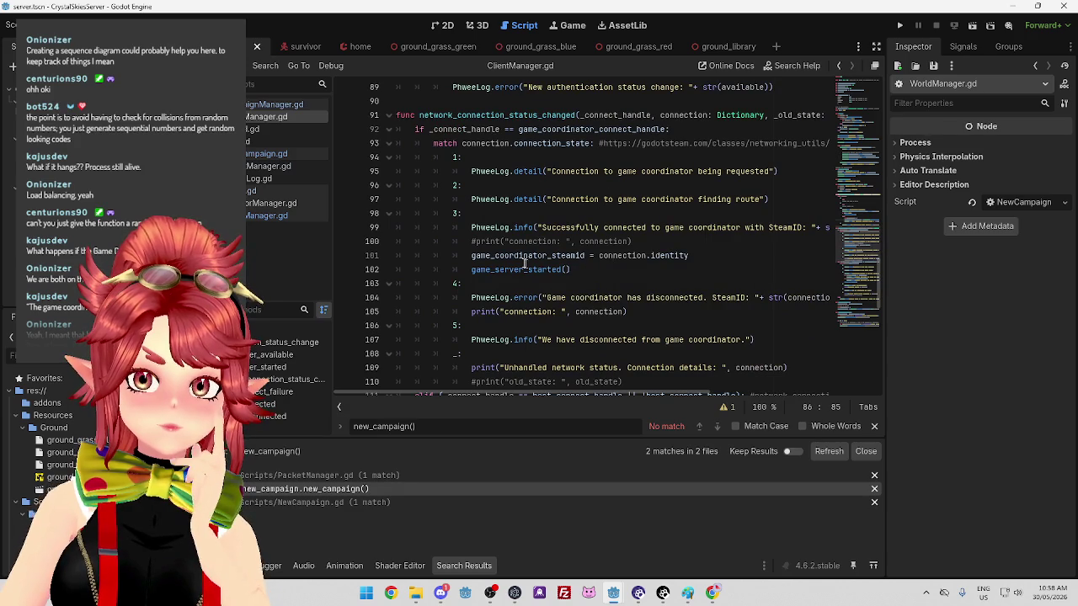
left_click_drag(471, 269, 571, 270)
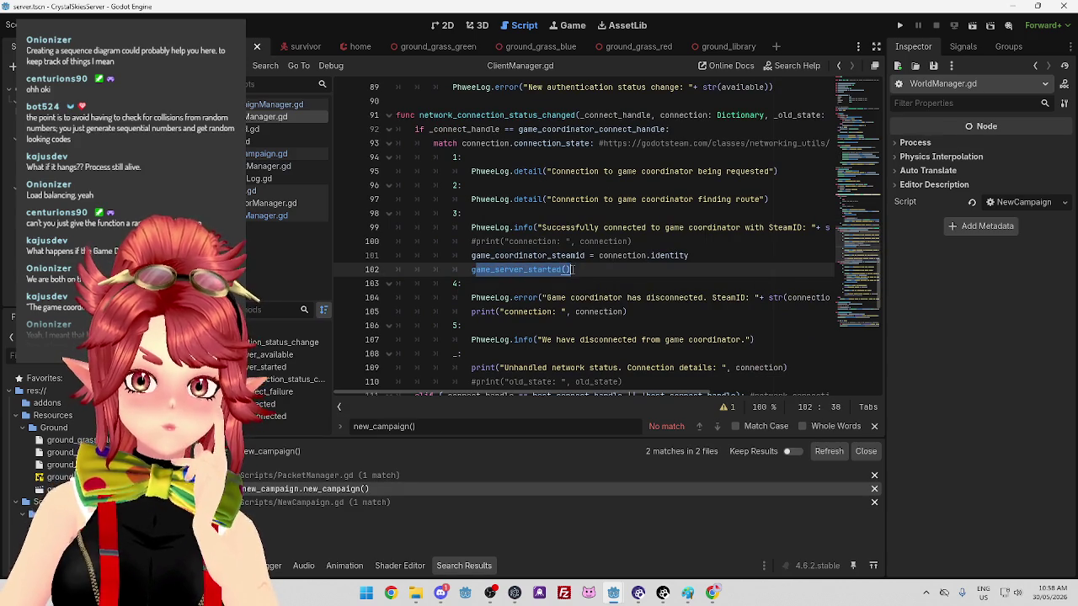
scroll(531, 240, "down", 2)
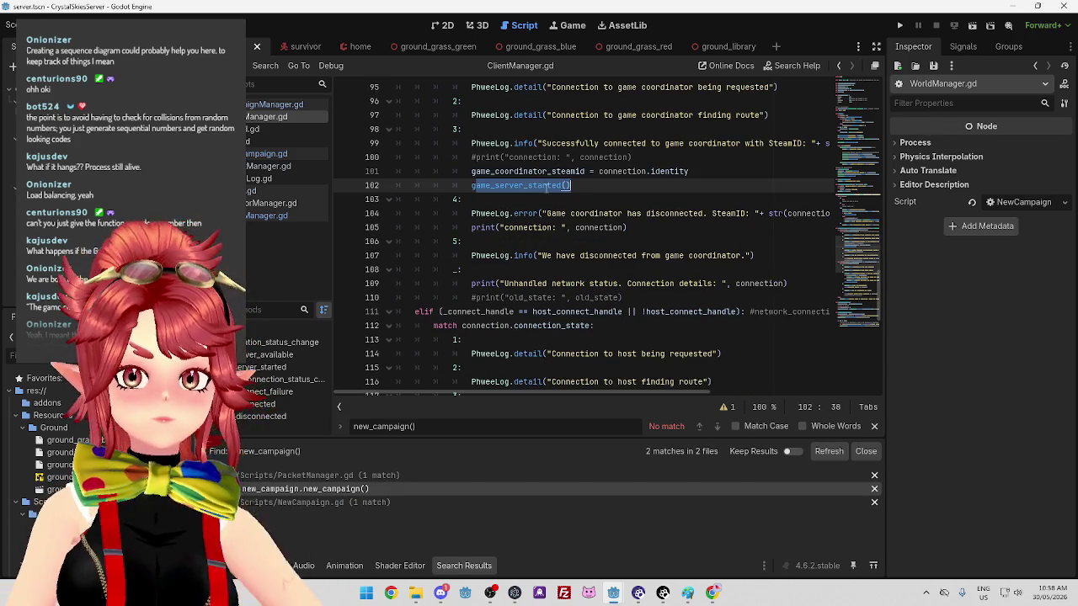
Jump to game_server_started and inspect its connectP2P call to host_steam_id on line 139
left_click(539, 185, "ctrl")
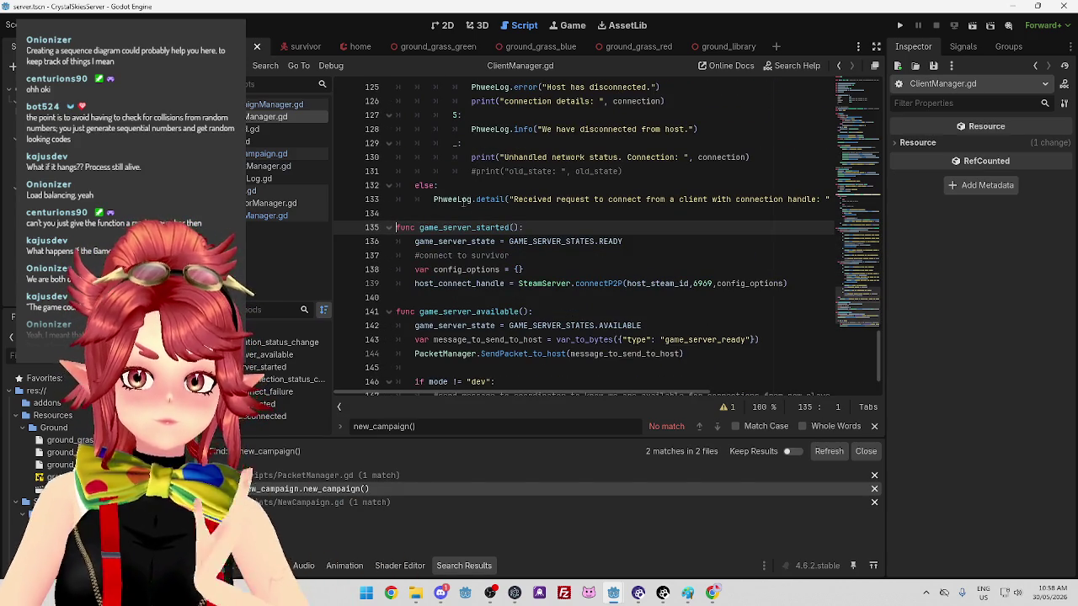
mouse_move(556, 284)
left_mouse_down()
mouse_move(787, 284)
mouse_move(419, 285)
mouse_move(788, 284)
left_mouse_up()
key("End")
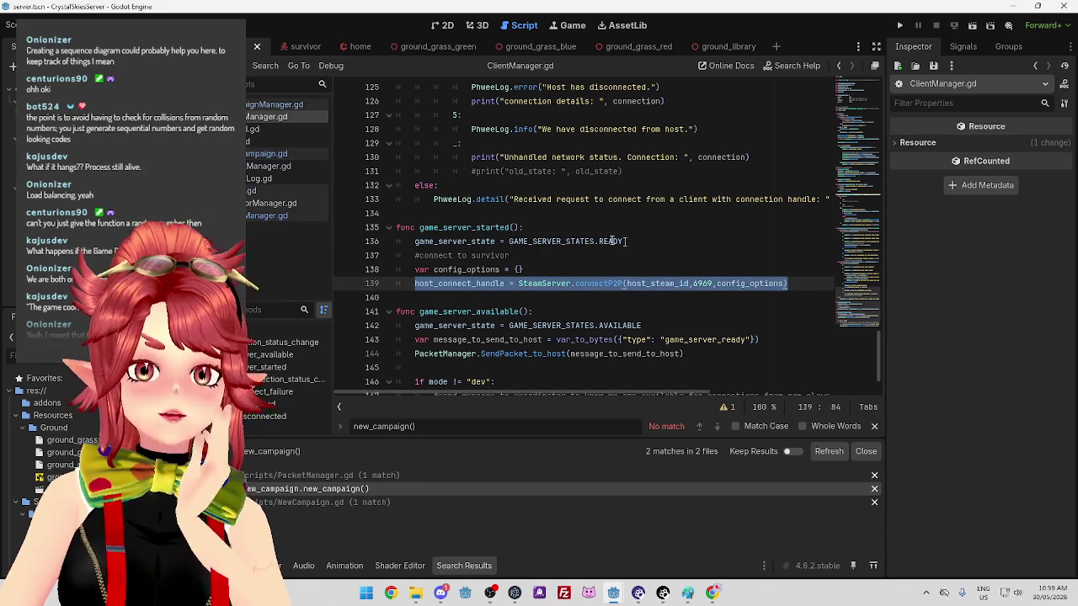
mouse_move(597, 241)
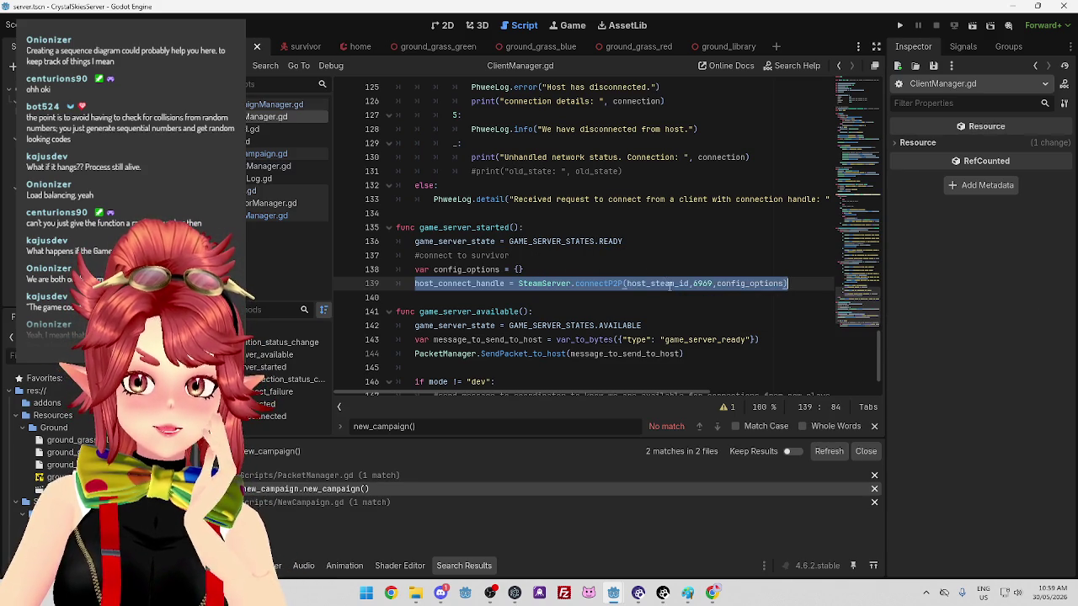
left_click(670, 284)
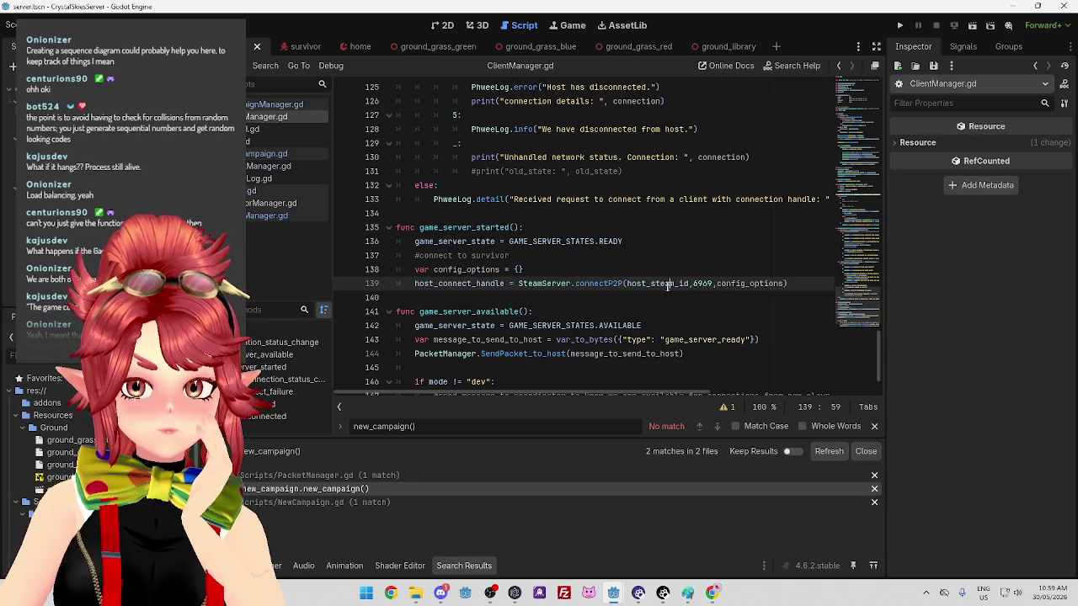
mouse_move(669, 284)
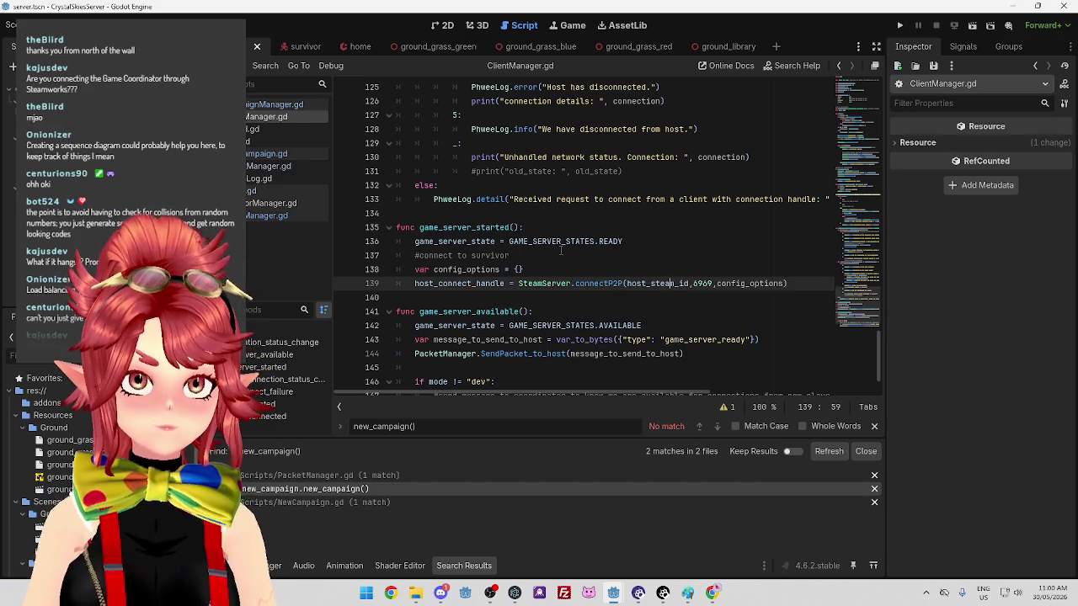
Bring the coordinator.tscn editor window to the front via the taskbar preview
scroll(685, 290, "down", 1)
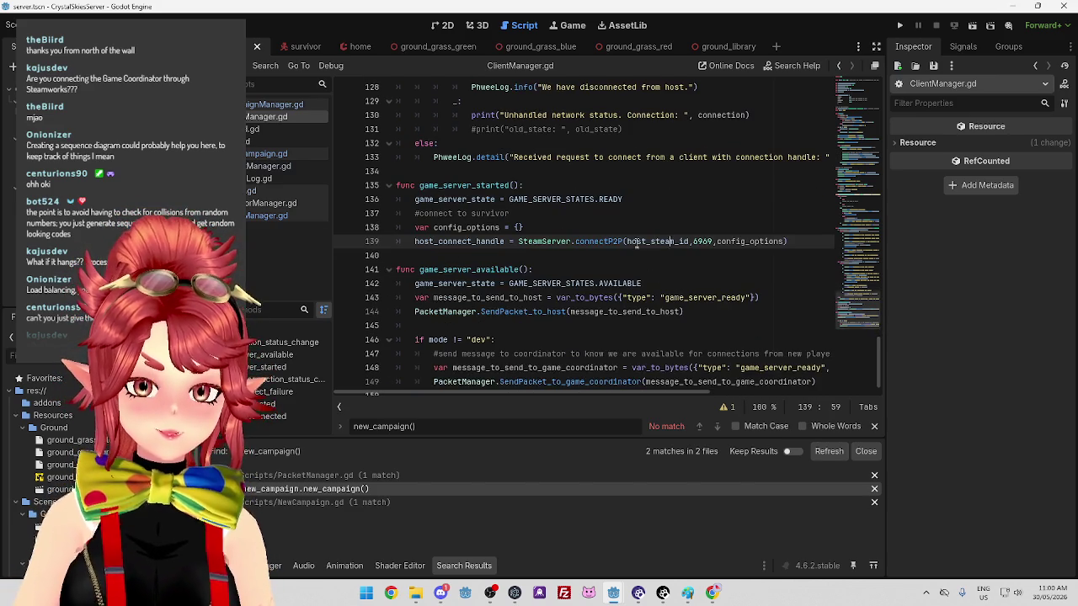
scroll(640, 248, "up", 3)
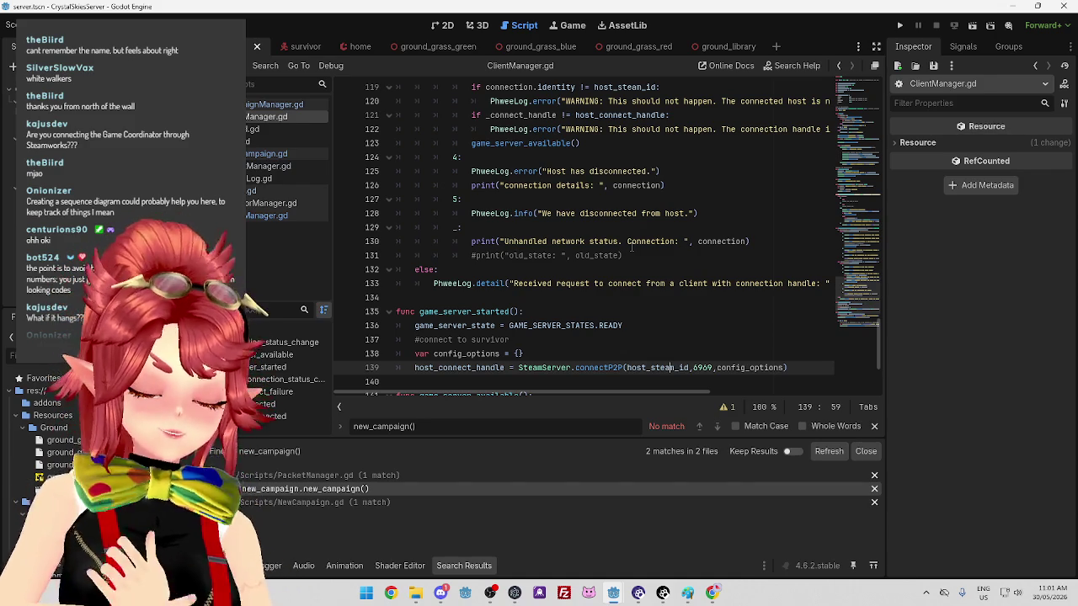
mouse_move(613, 593)
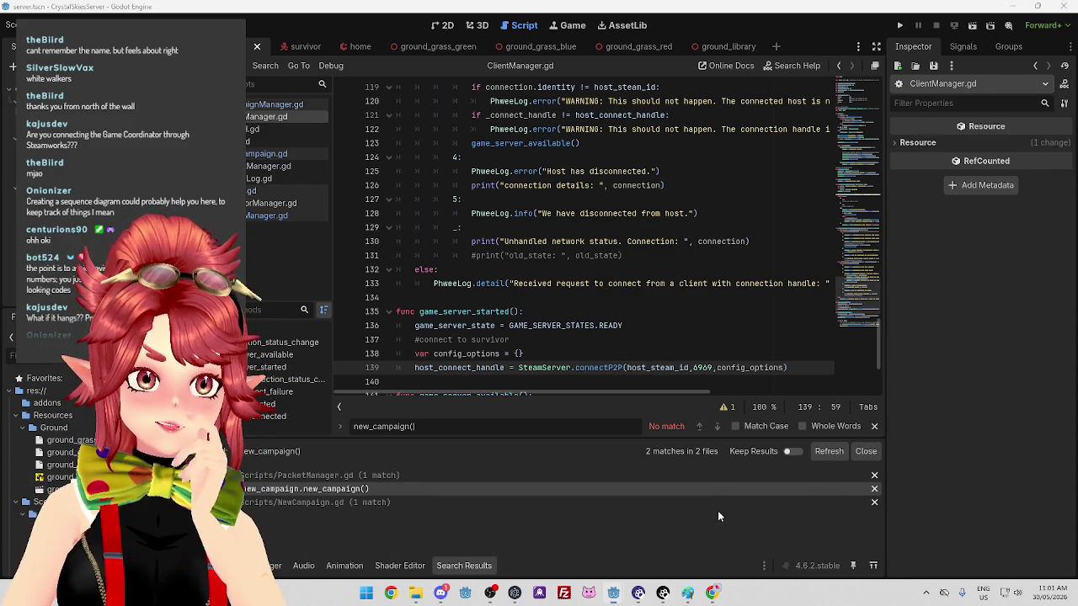
left_click(612, 514)
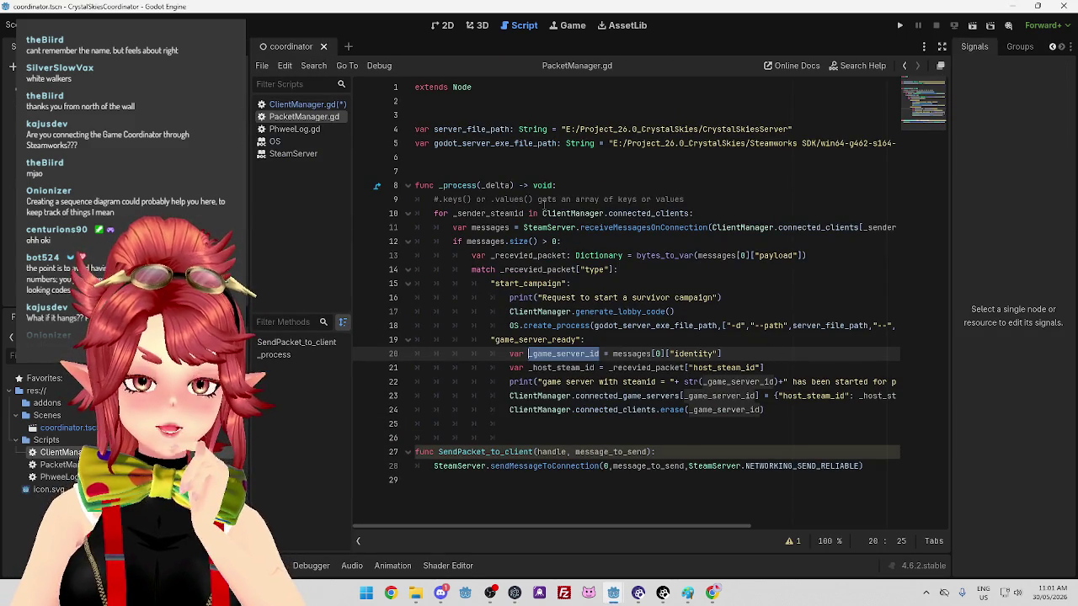
Delete the empty generate_lobby_code() declaration on line 91 of ClientManager.gd
left_click(735, 354)
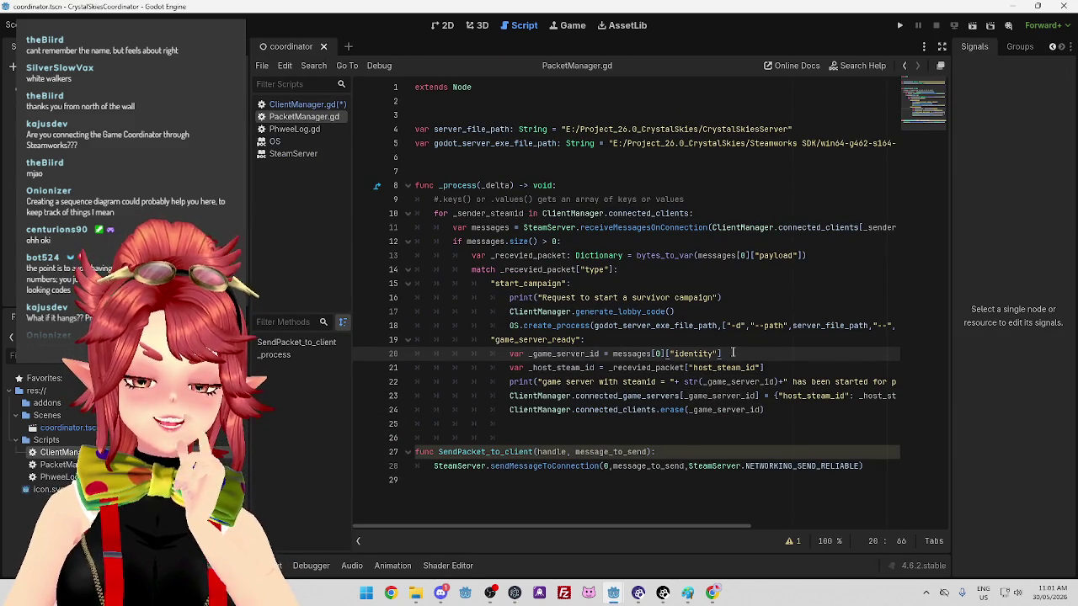
left_click(303, 105)
scroll(665, 278, "up", 10)
scroll(665, 278, "down", 10)
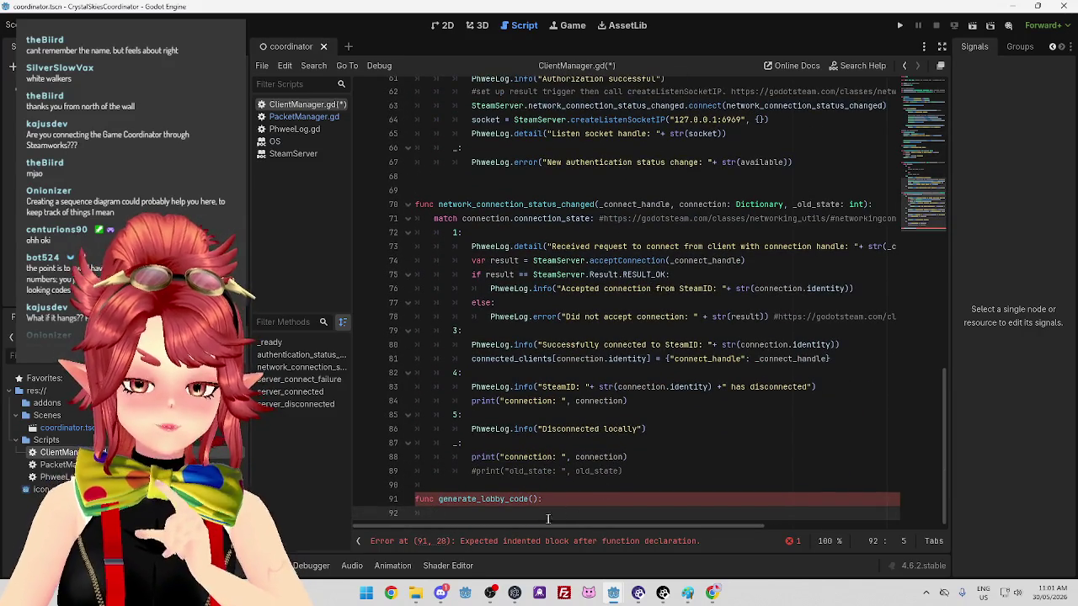
scroll(522, 404, "up", 20)
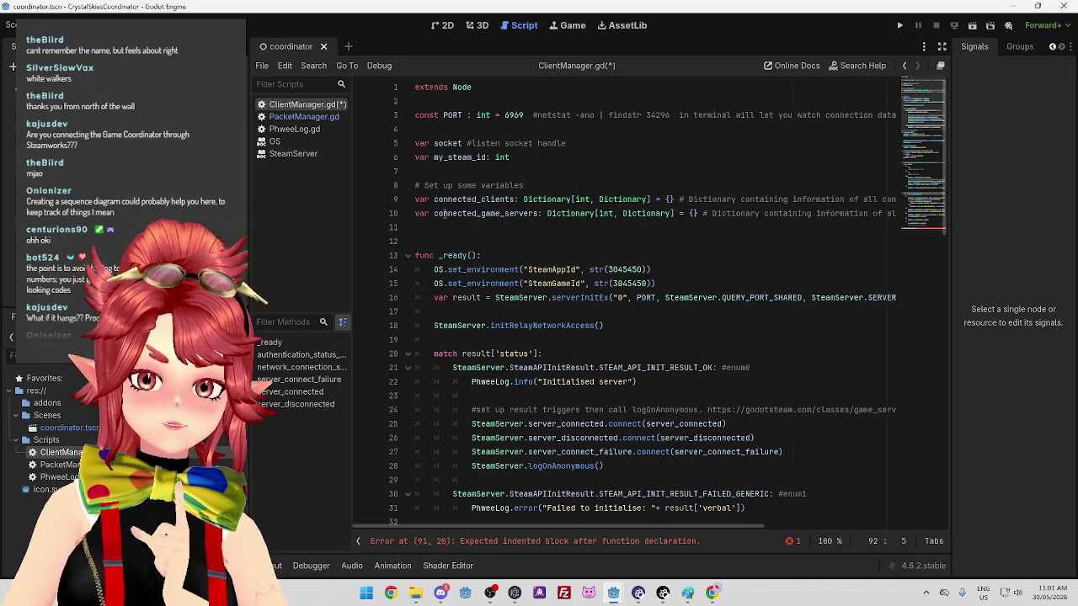
scroll(526, 214, "down", 20)
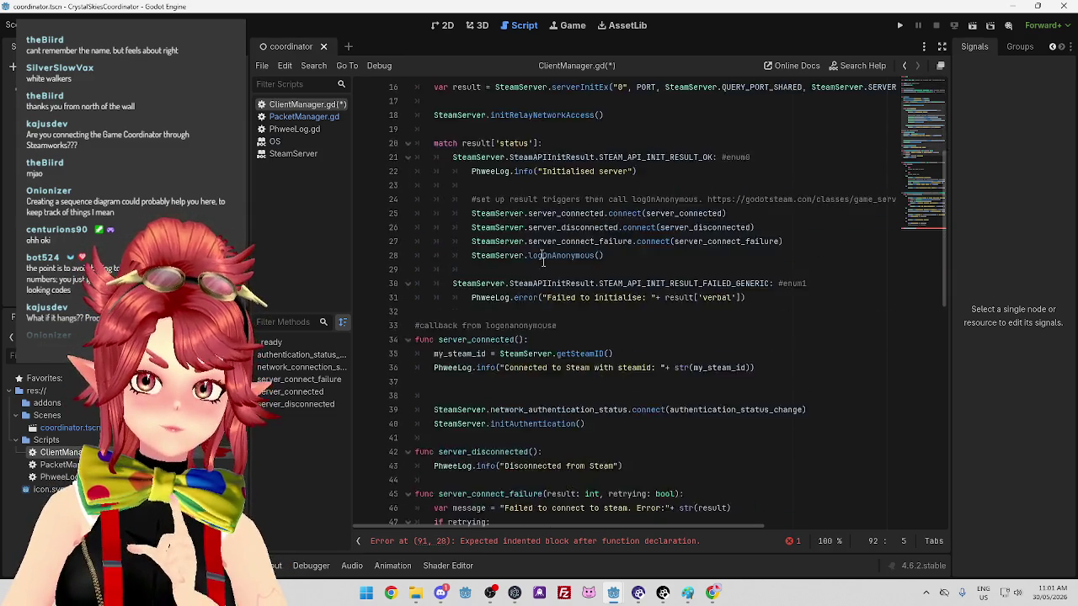
left_click(549, 501)
triple_click(501, 500)
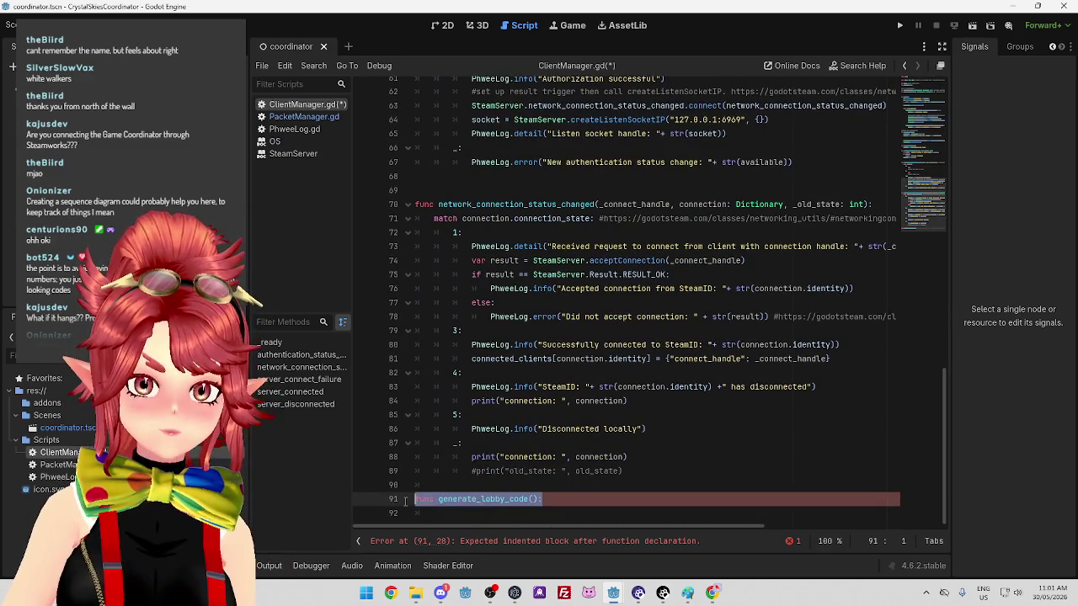
key("BackSpace")
Search all project files for generate_lobby
key("ctrl+shift+f")
type("generate_lobby")
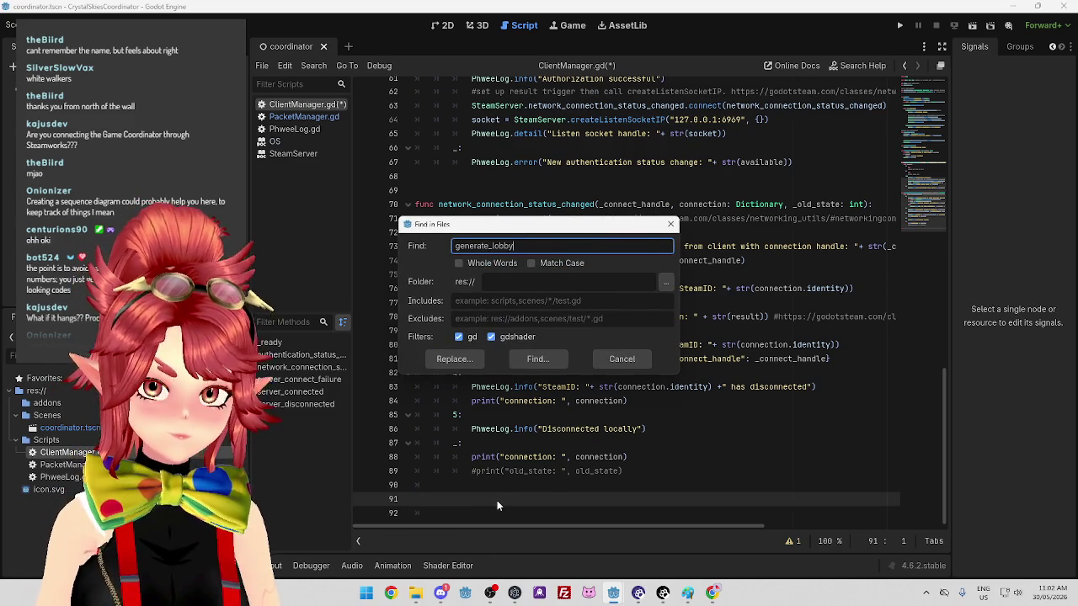
key("Return")
Replace the generate_lobby_code call on line 17 of PacketManager.gd with ###
left_click(463, 489)
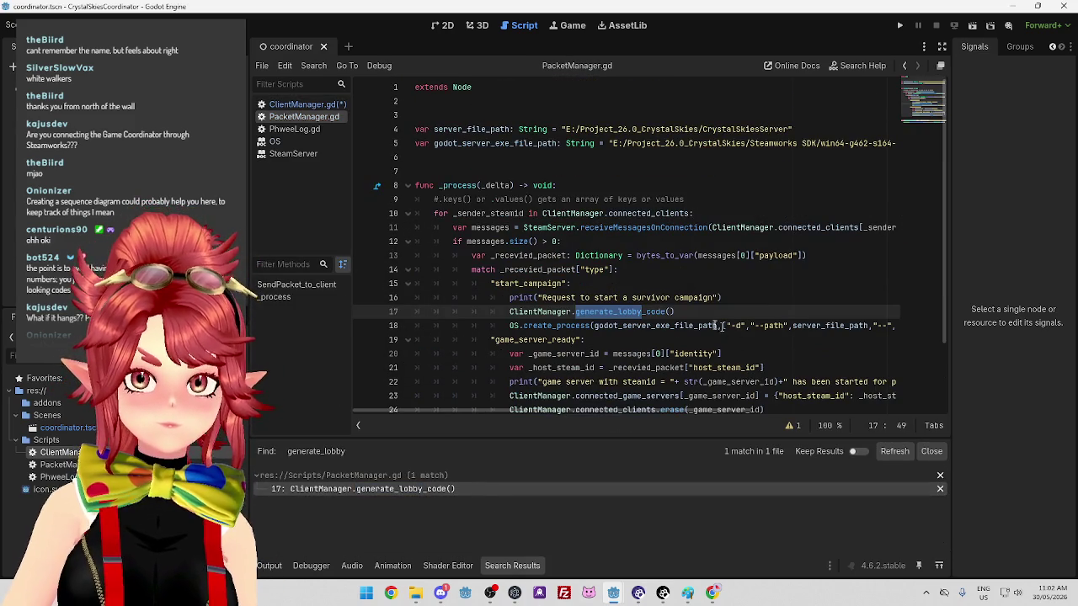
mouse_move(692, 312)
left_mouse_down()
mouse_move(485, 318)
mouse_move(493, 326)
mouse_move(505, 313)
mouse_move(515, 327)
mouse_move(521, 312)
mouse_move(509, 312)
left_mouse_up()
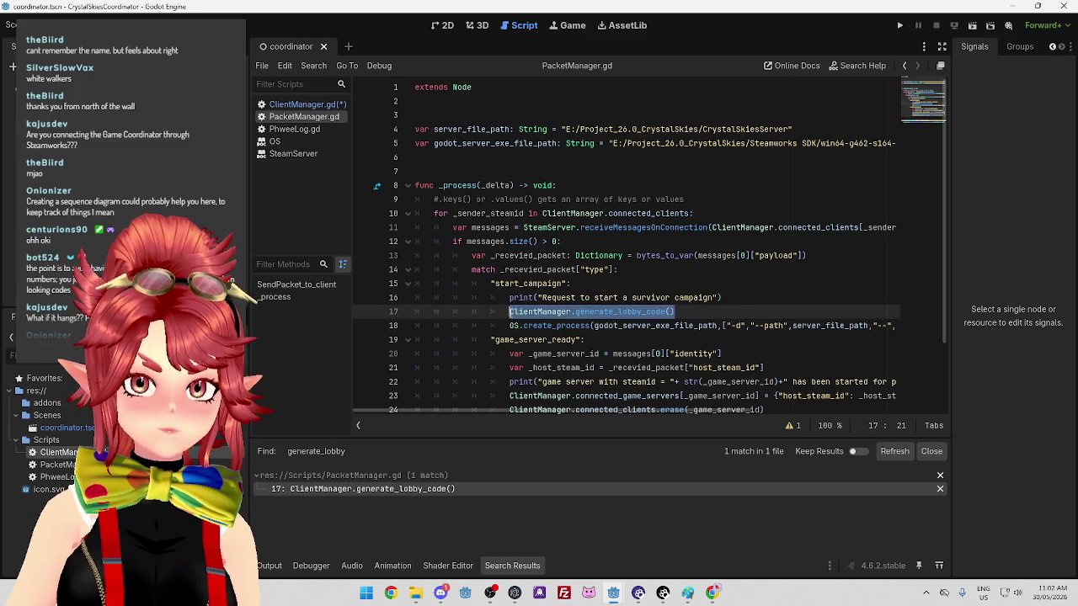
type("###")
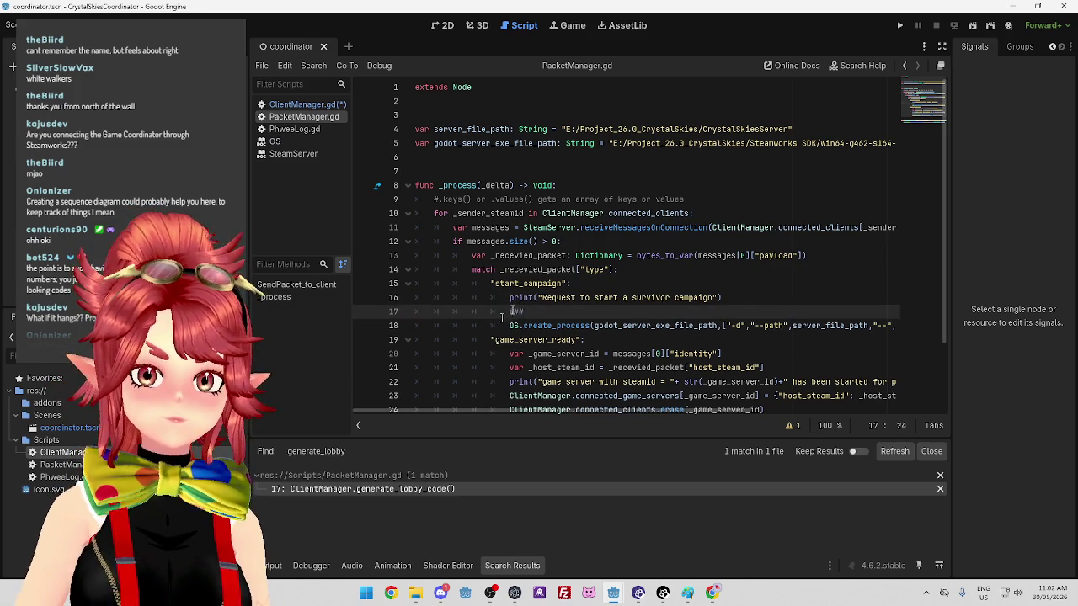
left_click(575, 270)
Search the project for connected_game_servers and open its PacketManager.gd match
left_click(303, 103)
scroll(623, 289, "up", 10)
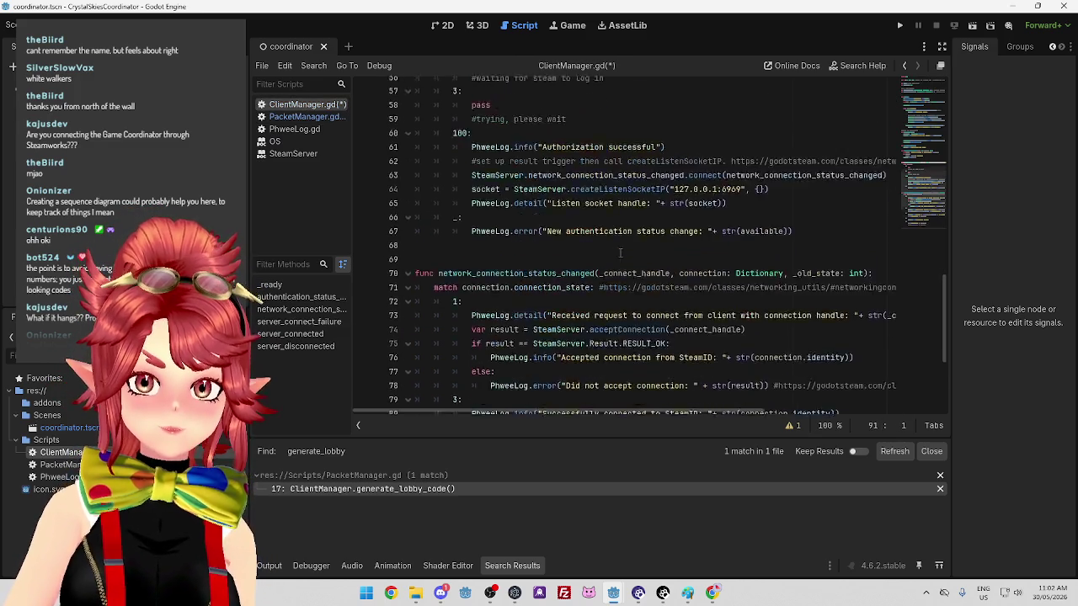
scroll(624, 289, "up", 8)
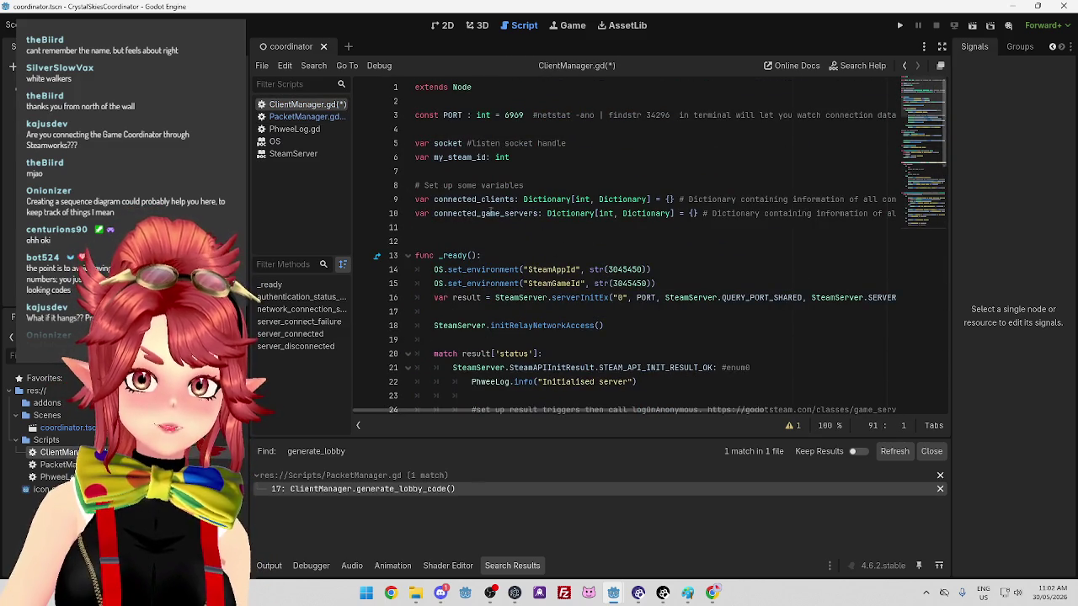
double_click(447, 213)
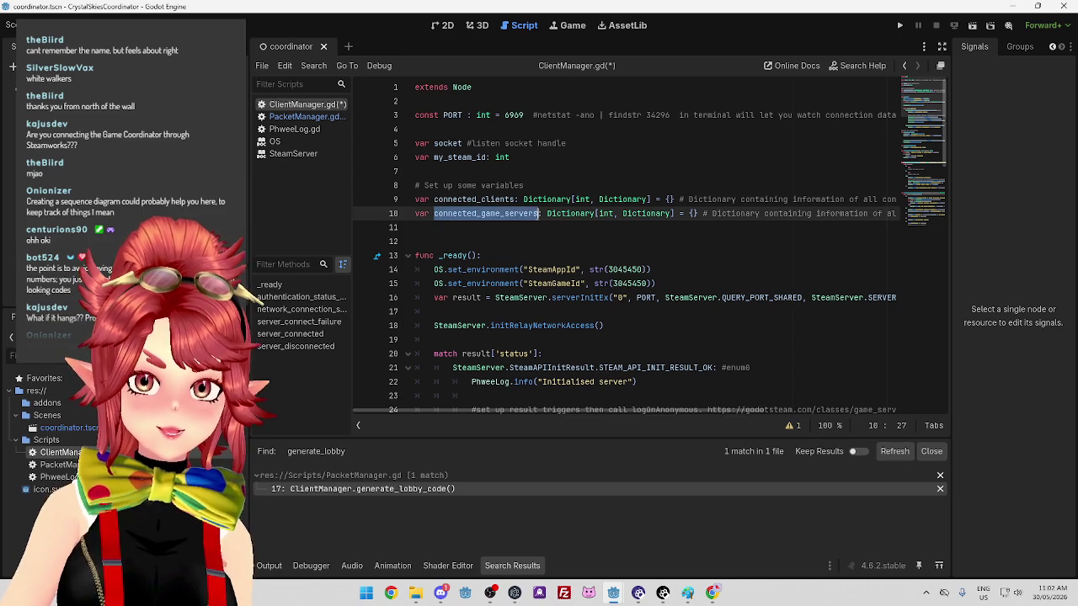
key("ctrl+shift+f")
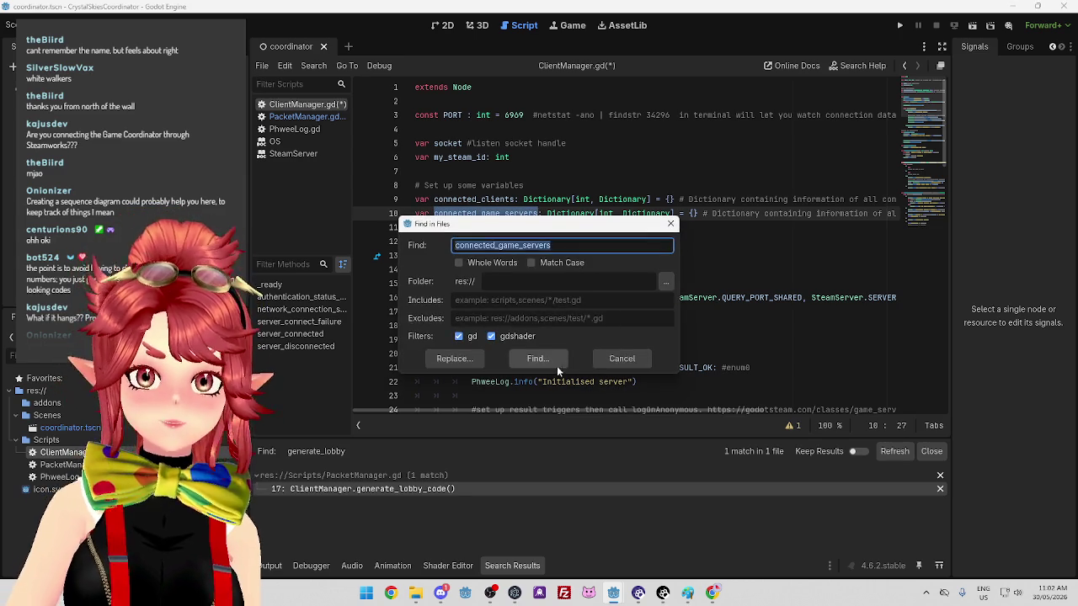
key("Return")
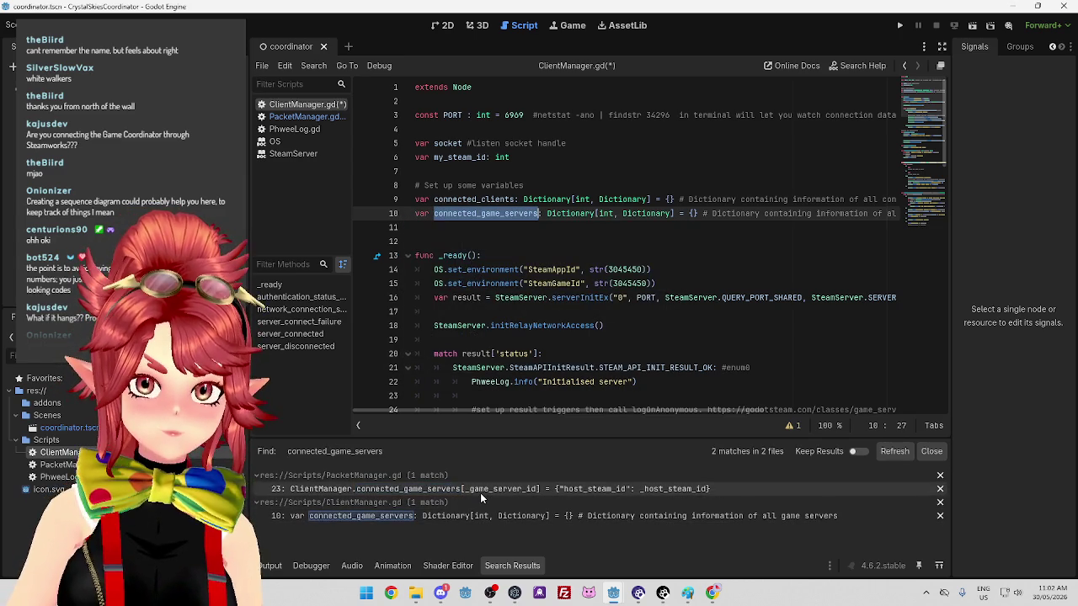
left_click(480, 490)
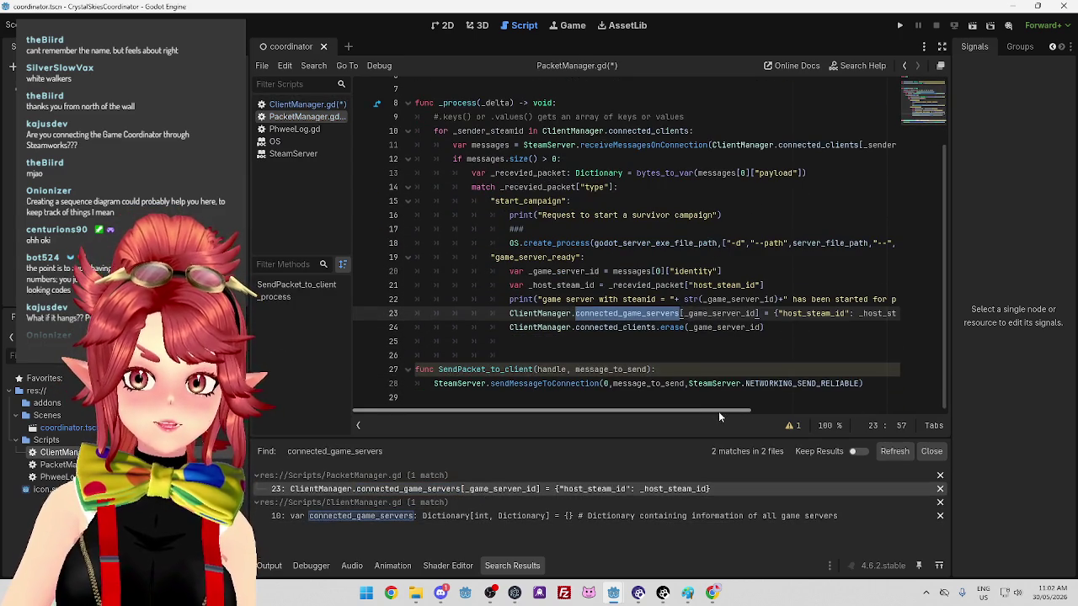
Insert a blank line 23 in game_server_ready above the connected_game_servers assignment
left_click_drag(718, 410, 806, 417)
scroll(808, 417, "right", 2)
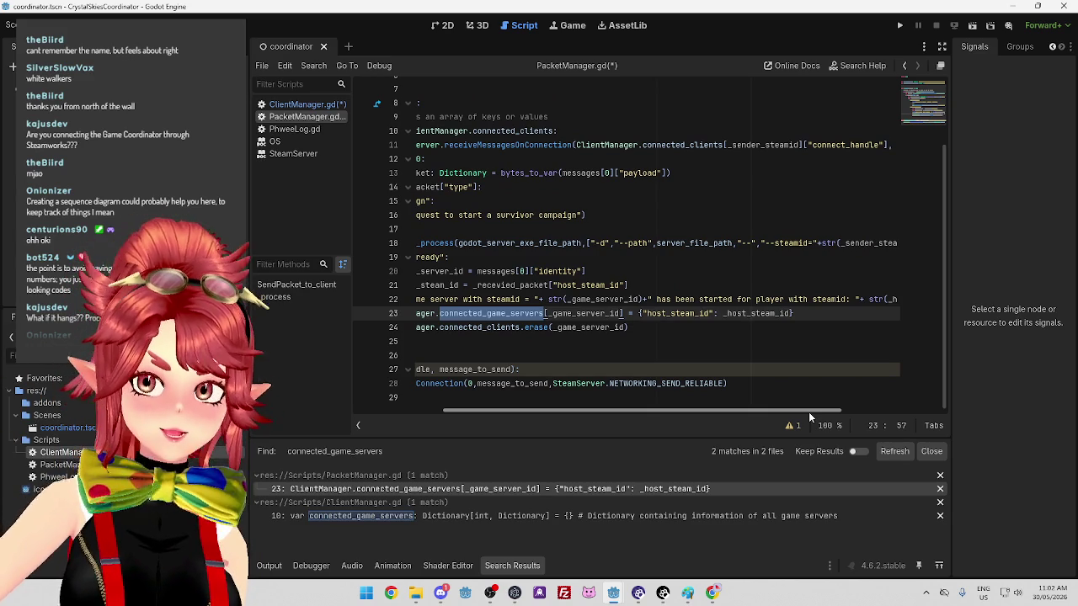
scroll(811, 410, "left", 3)
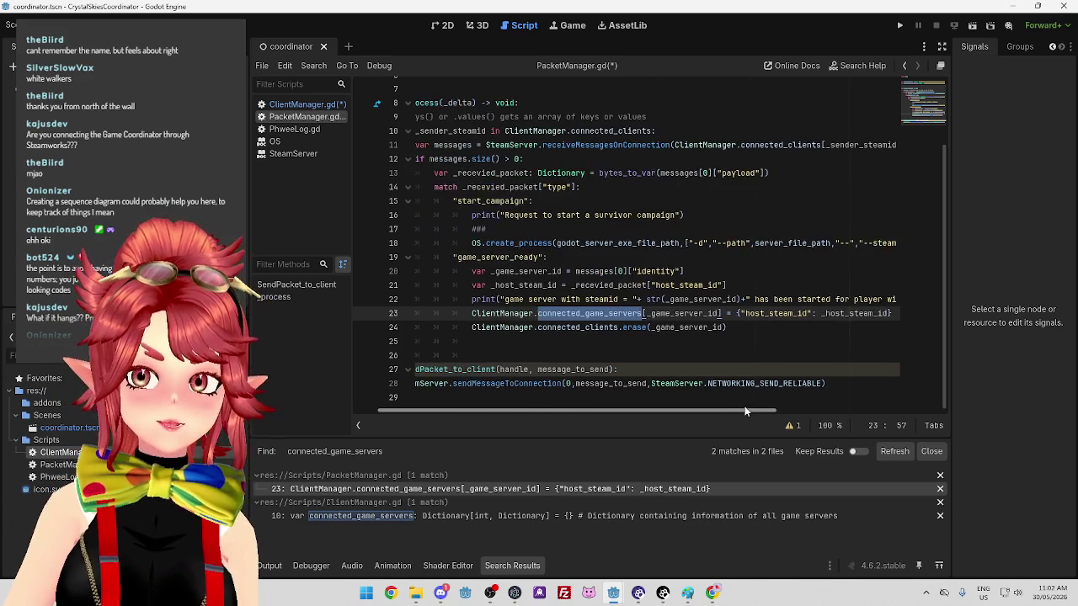
left_click(445, 313)
key("Return")
key("Up")
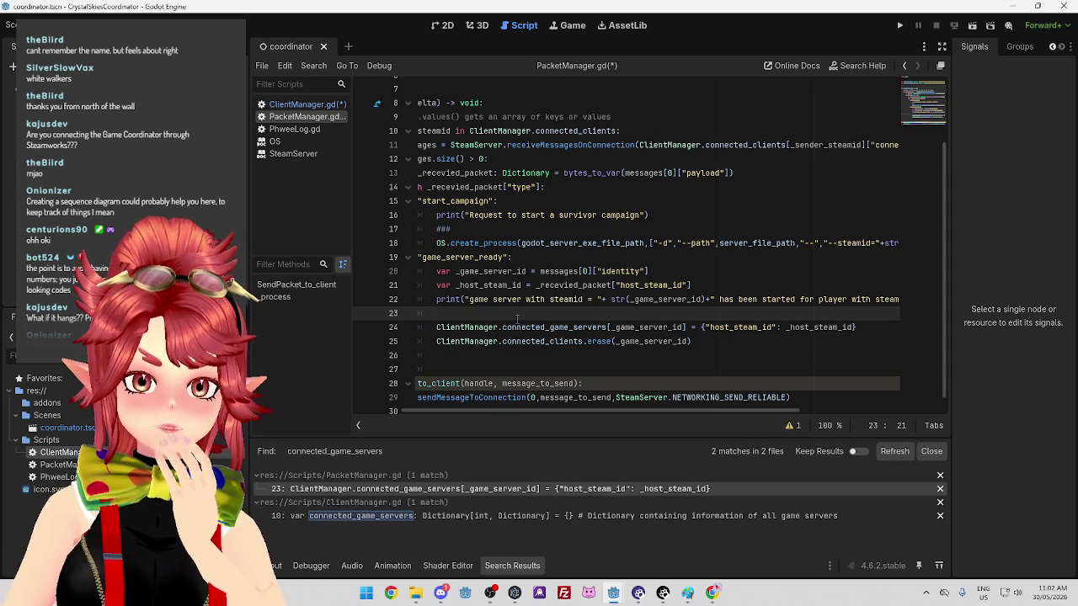
Write ClientManager.generate_lobby_code() on line 23 of game_server_ready
type("generate_lo")
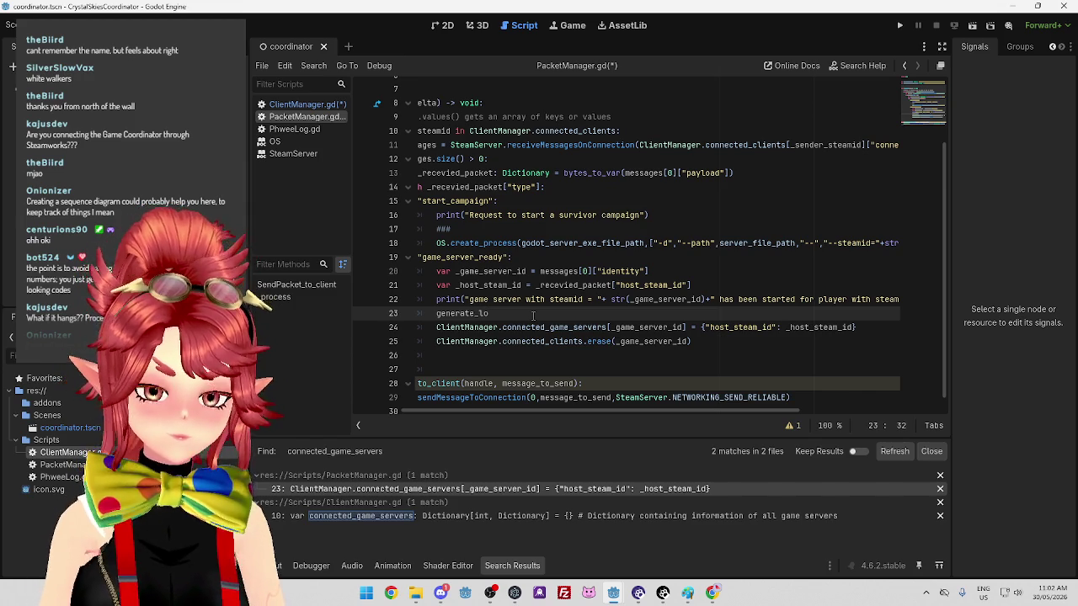
type("bby_code(")
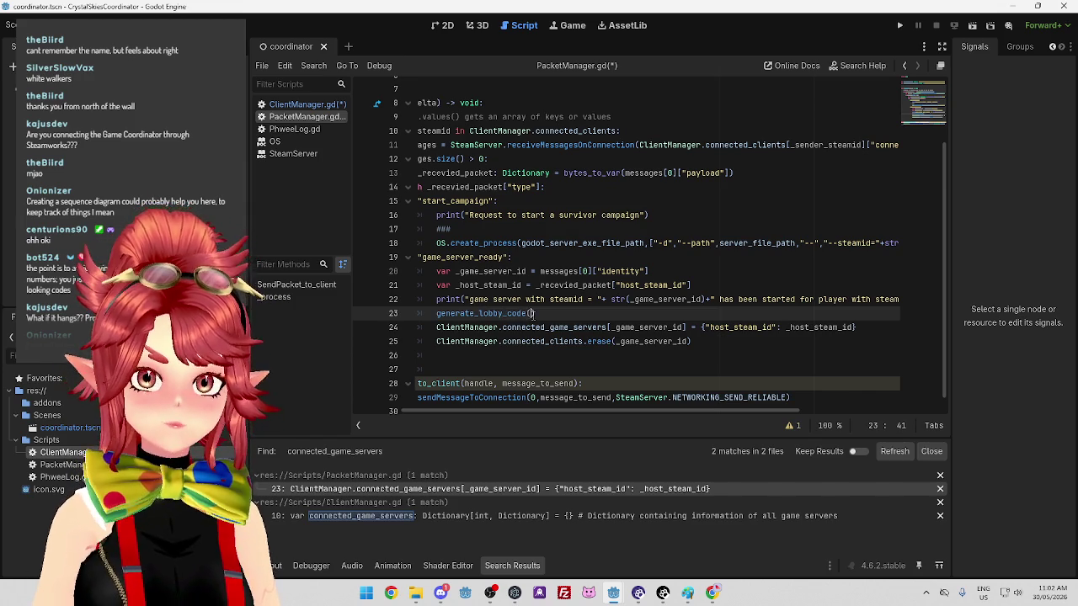
left_click(440, 314)
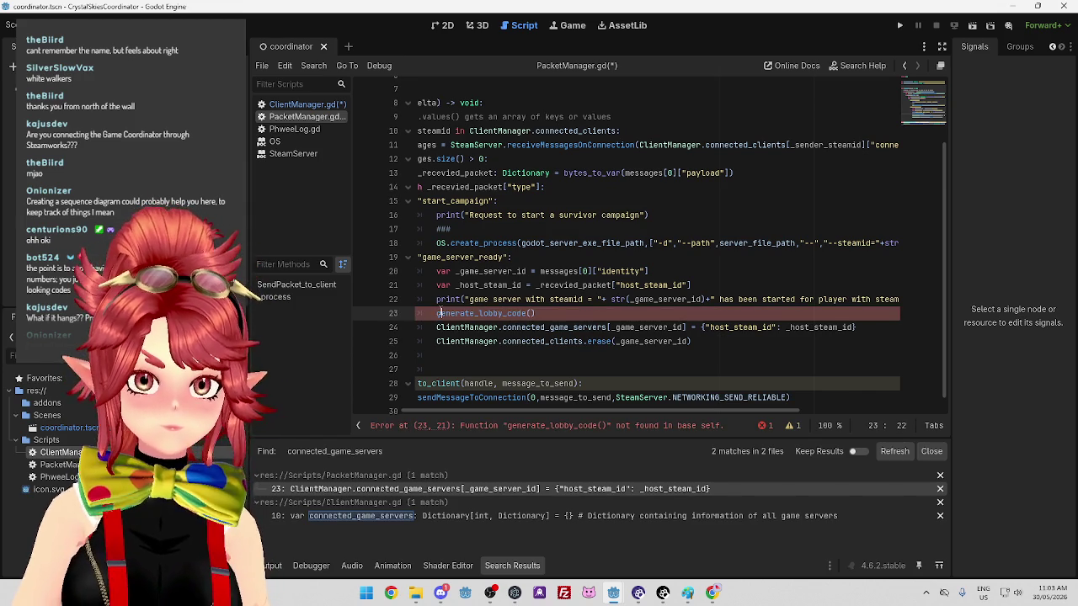
type("ClientManager")
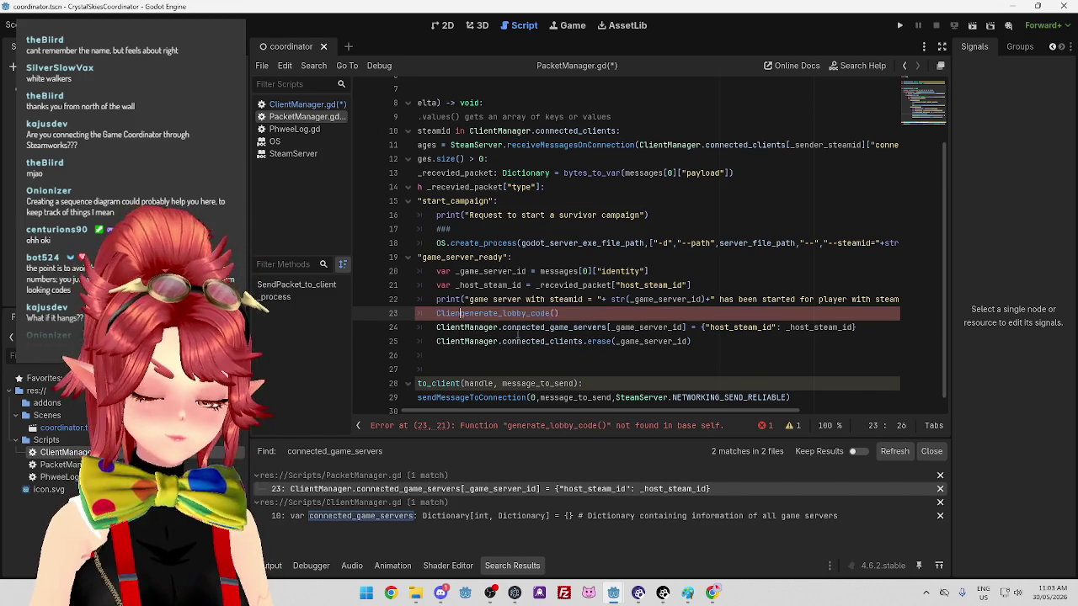
type(".")
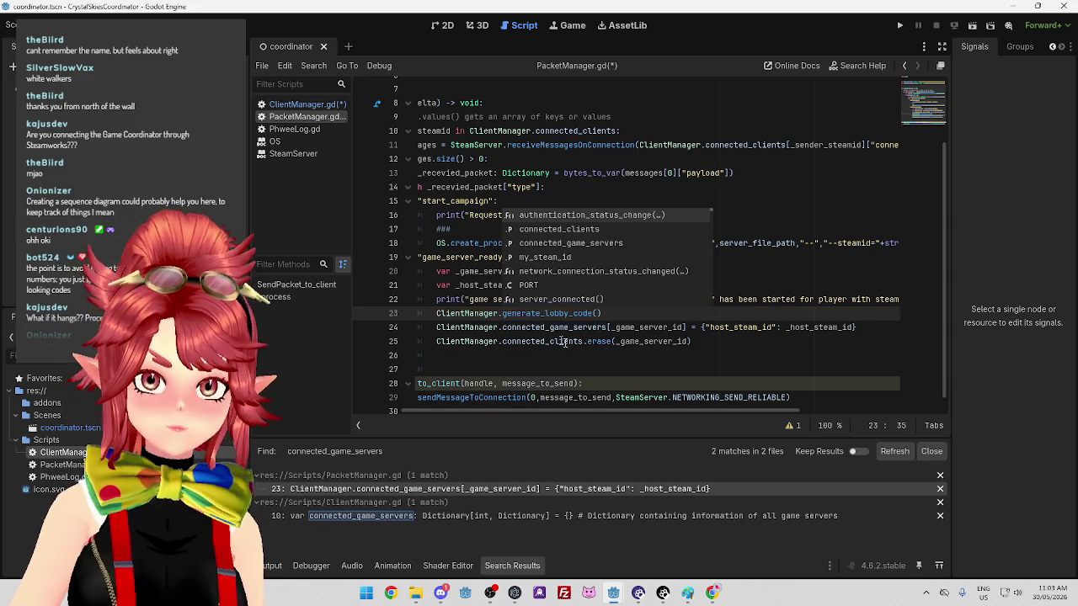
left_click(570, 341)
left_click(618, 313)
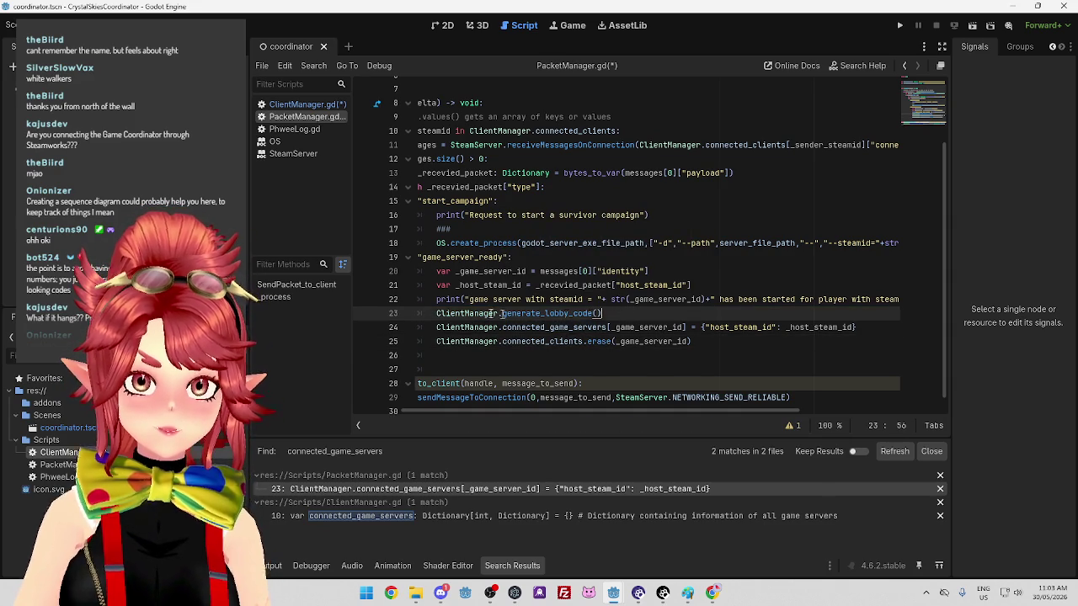
Switch to ClientManager.gd and place the caret on the empty line 91 at its end
left_click(303, 104)
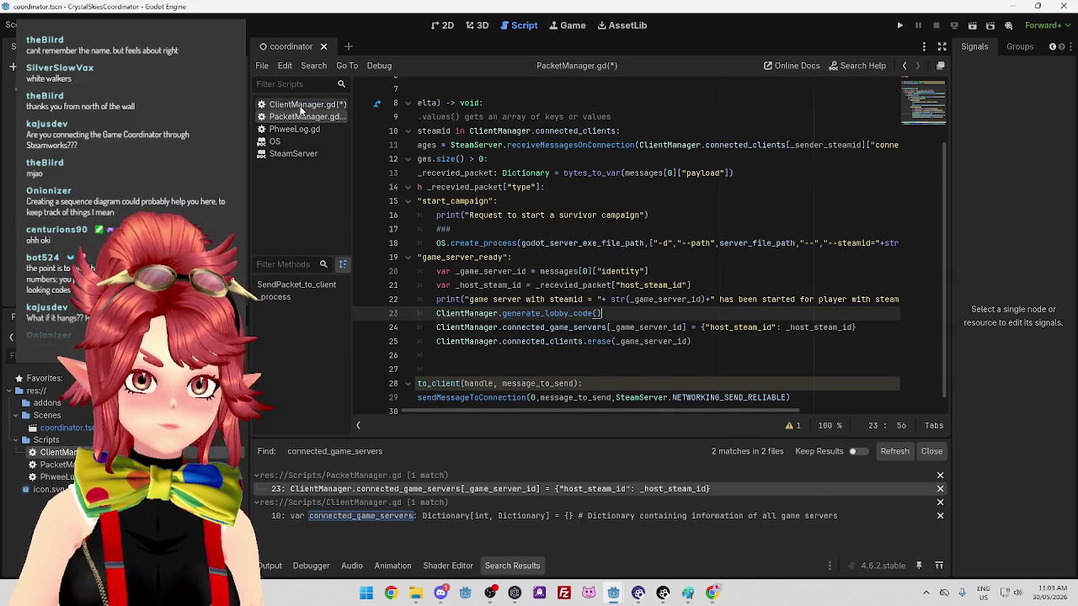
scroll(623, 310, "down", 10)
scroll(623, 310, "down", 10)
left_click(499, 386)
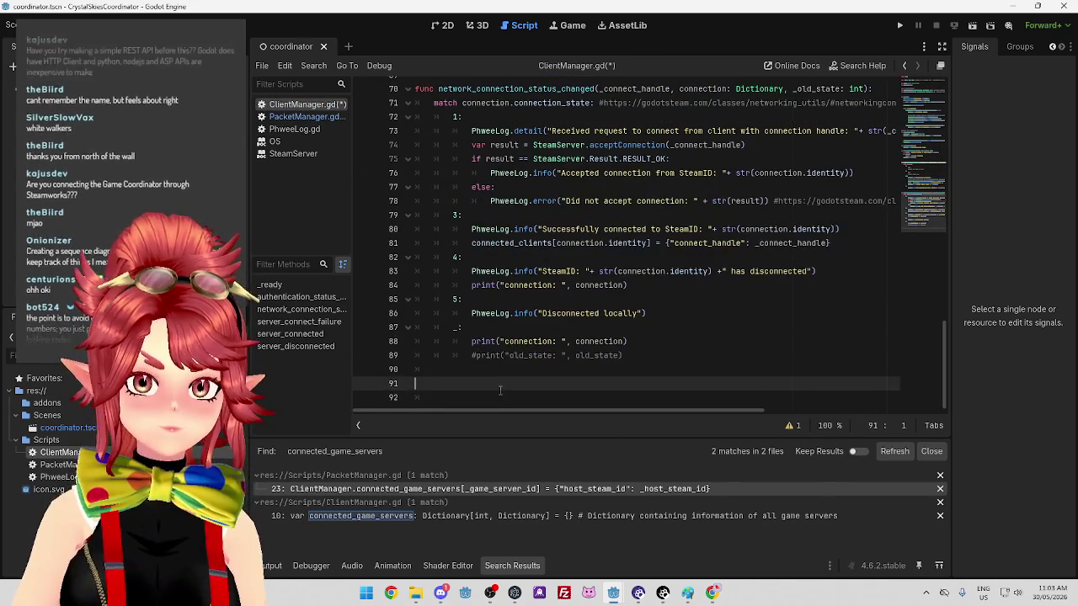
Declare func generate_lobby_code(_game_server_id), copying the parameter name from PacketManager.gd
type("func generate_")
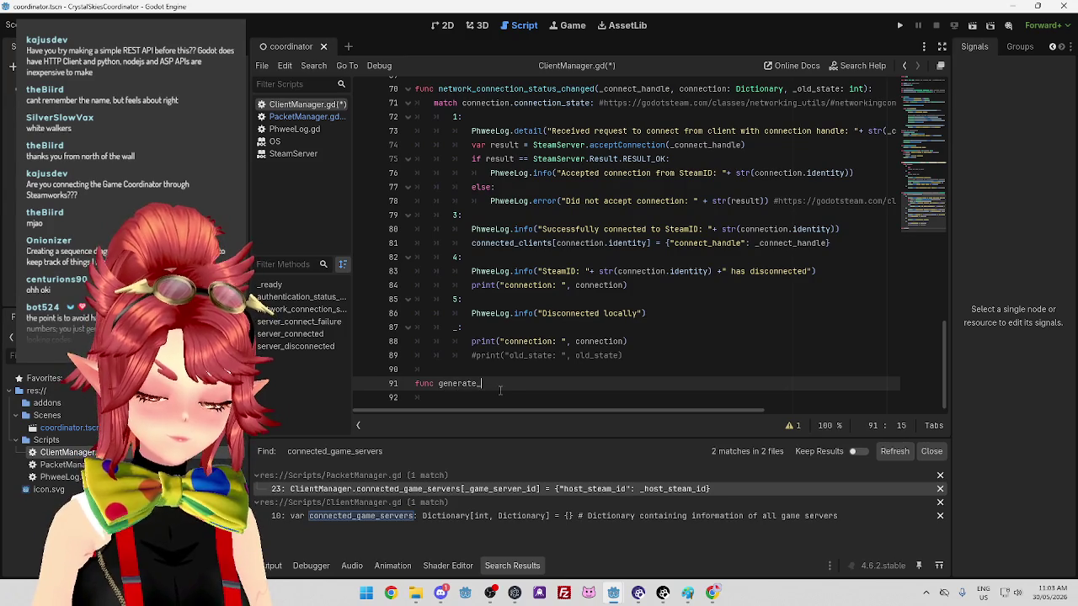
type("lobby_code:")
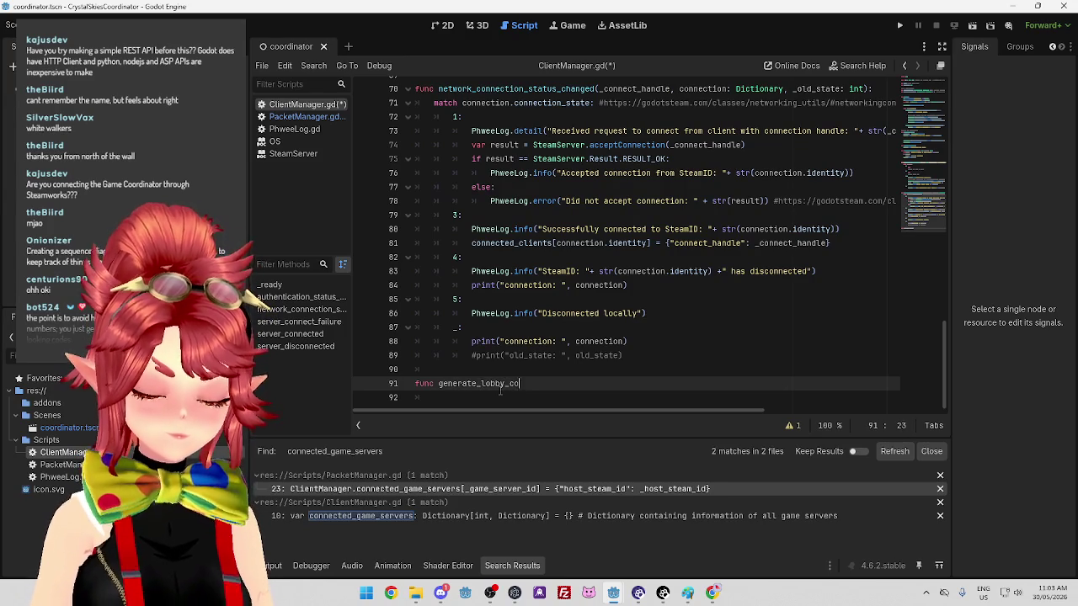
key("Return")
key("Up")
key("End")
key("Left")
type("()")
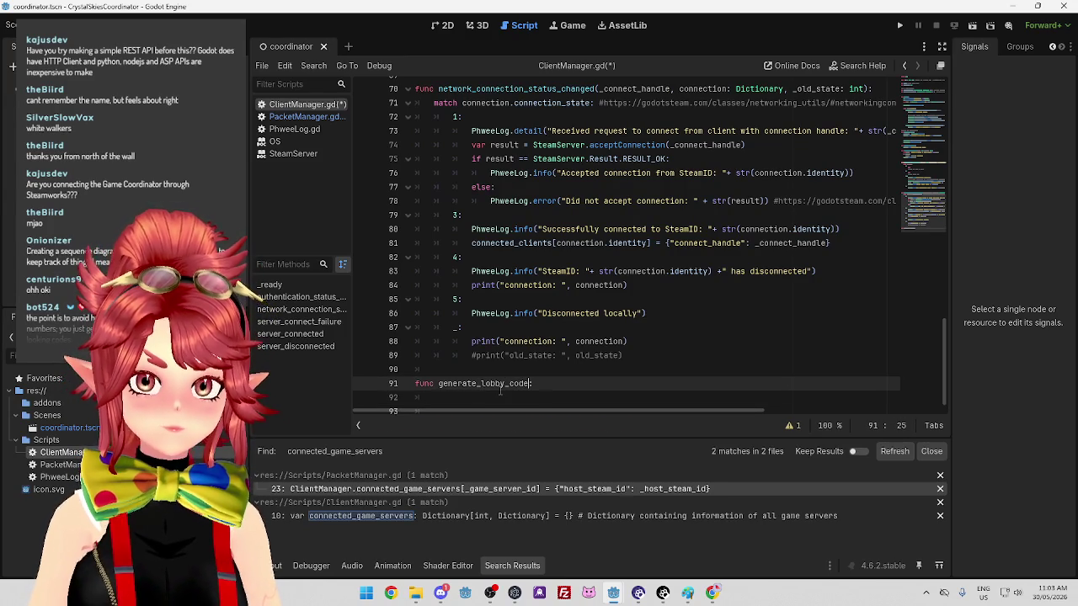
key("Down")
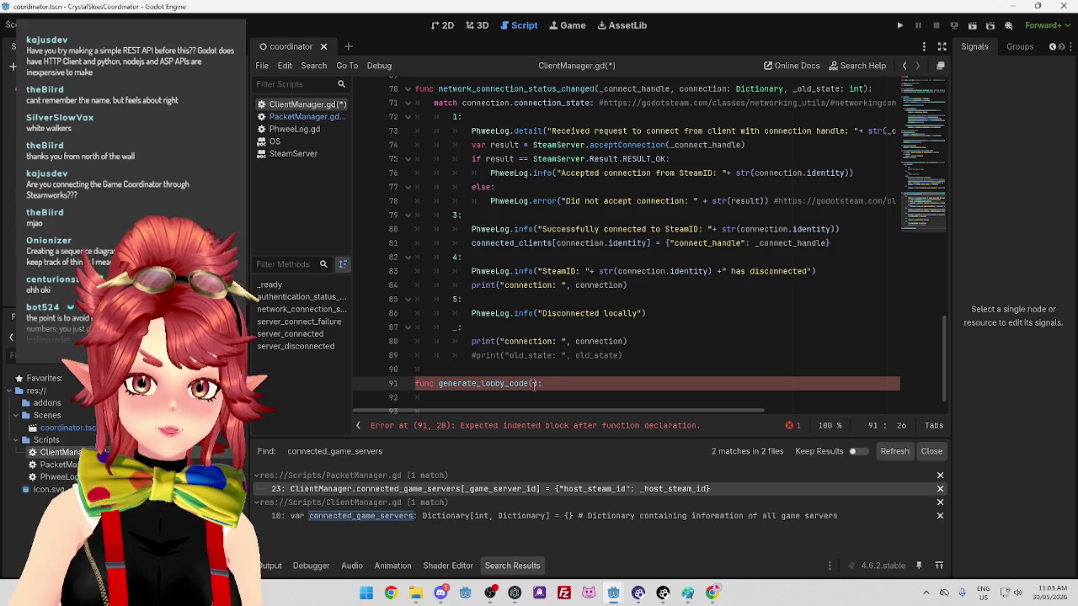
left_click(322, 117)
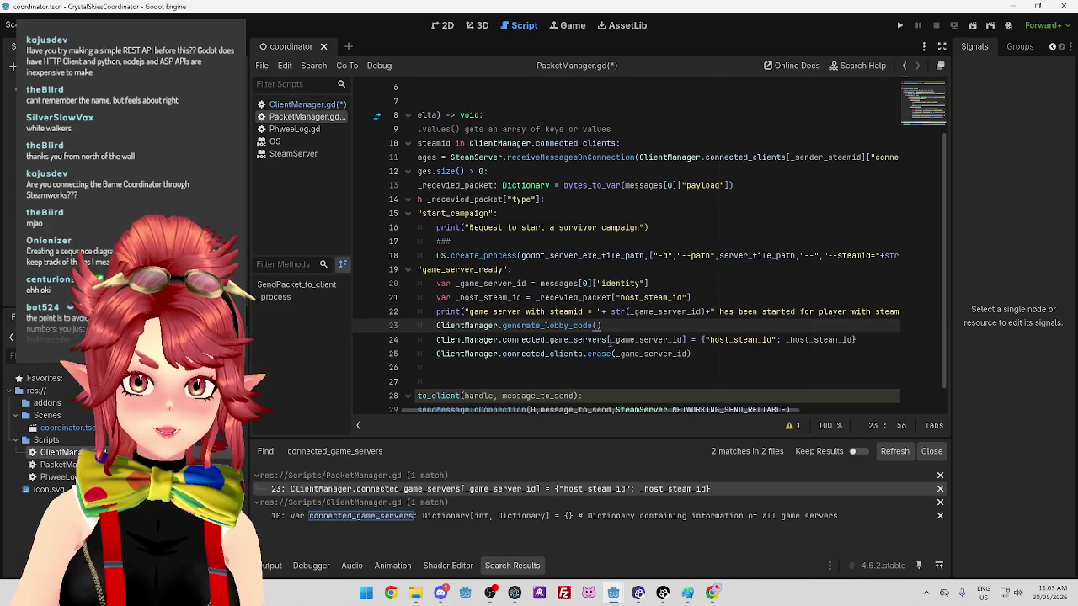
double_click(682, 339)
key("ctrl+c")
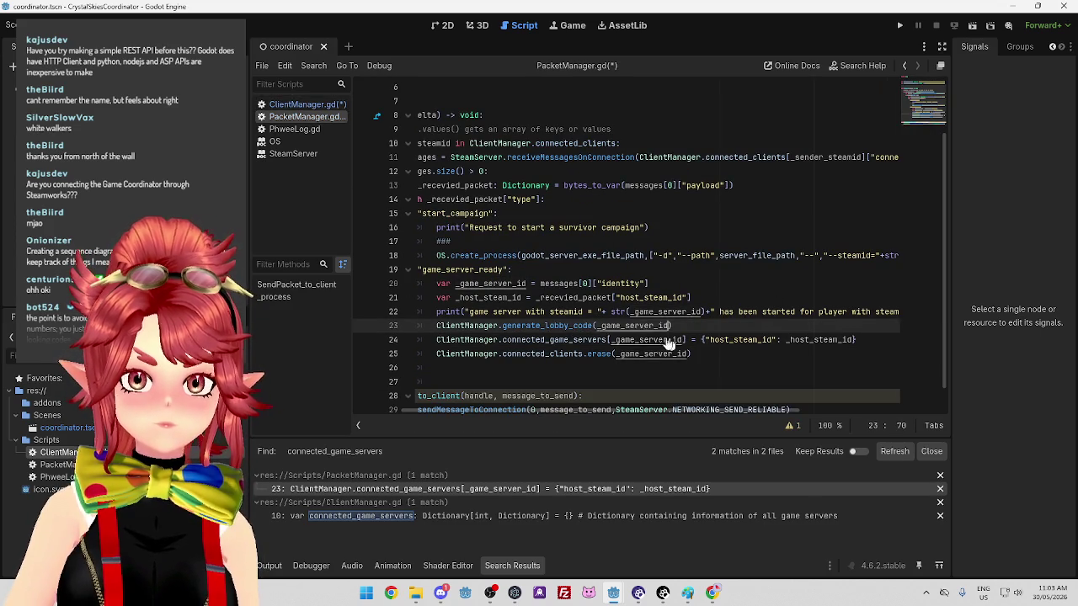
left_click(299, 107)
key("ctrl+v")
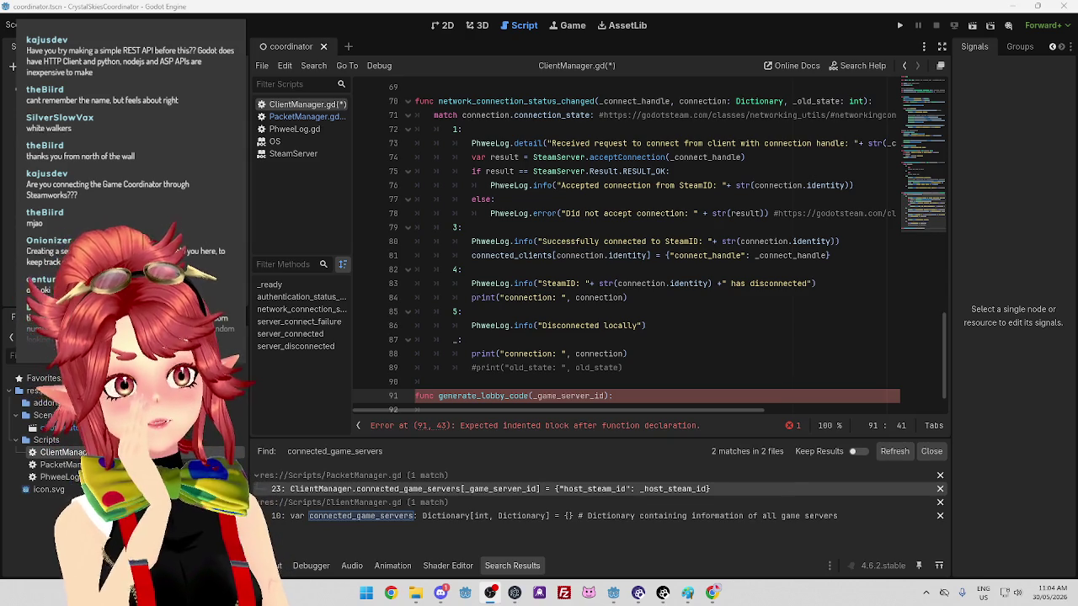
Paste the encode function code from Pastebin into the generate_lobby_code body
scroll(581, 312, "down", 1)
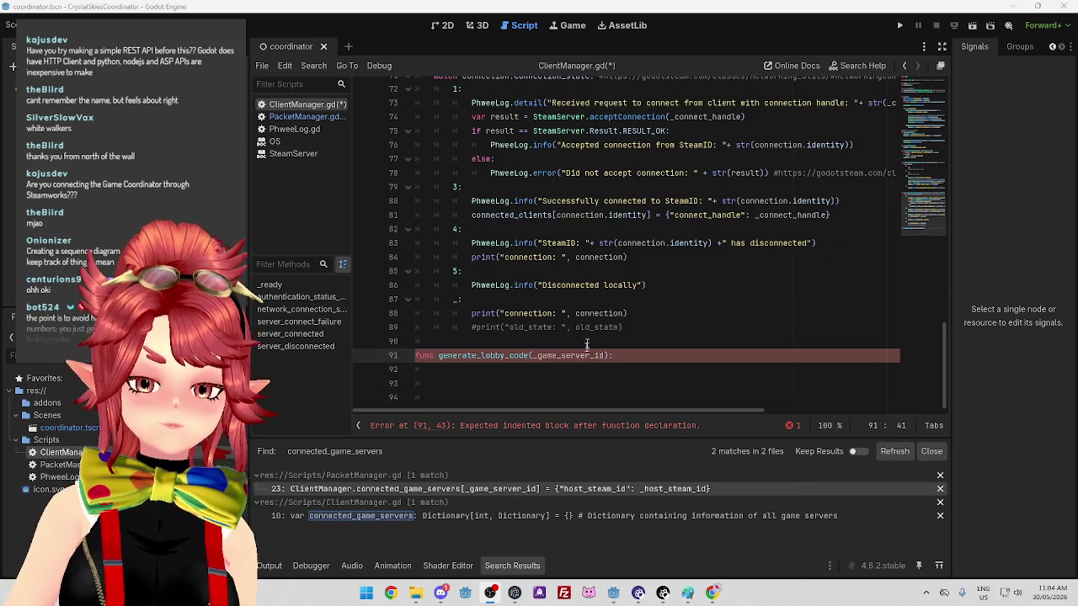
left_click(572, 370)
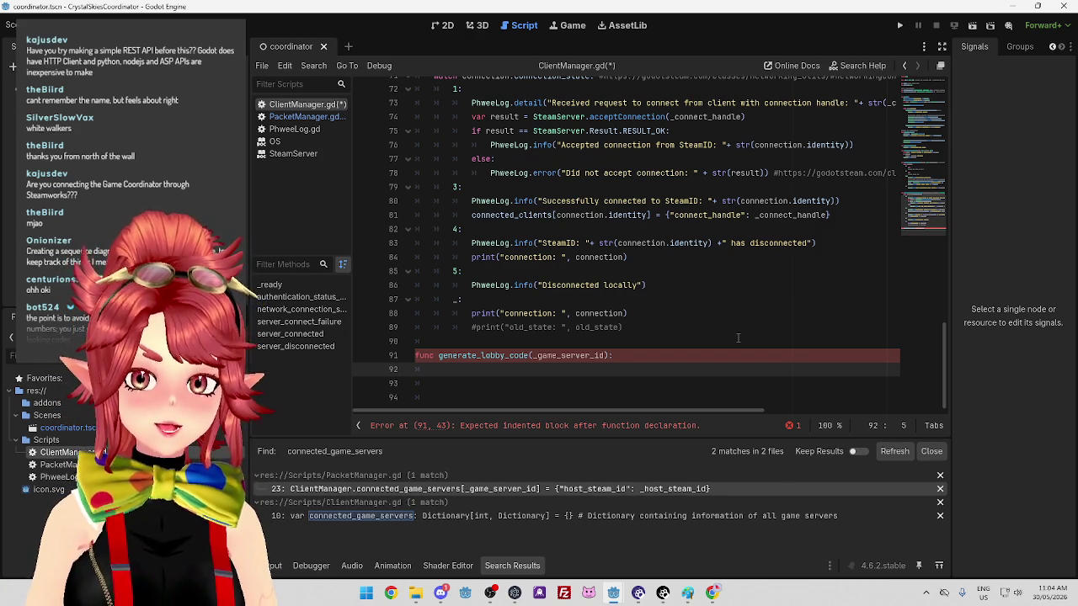
left_click(713, 594)
mouse_move(210, 291)
left_mouse_down()
mouse_move(269, 305)
mouse_move(269, 381)
left_mouse_up()
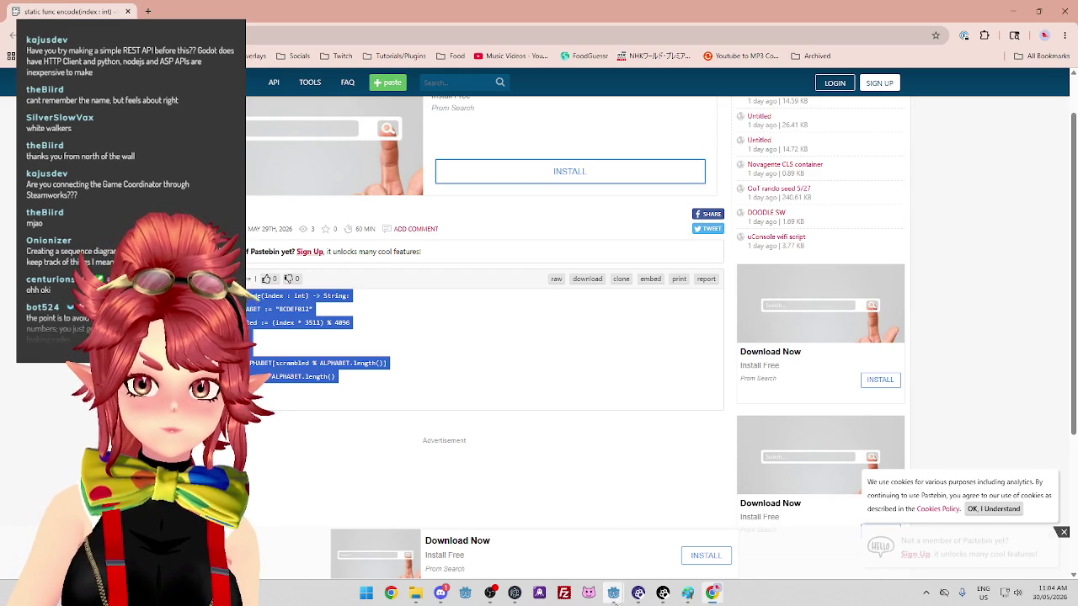
mouse_move(614, 597)
left_click(631, 539)
type("static func encode(index : int) -> String: \tconst ALPHABET := \"BCDEF012\" \tvar scrambled := (index * 3511) % 4096 \tvar s := \"\" \tfor i in 4: \t\ts += ALPHABET[scrambled % ALPHABET.length()] \t\tscrambled /= ALPHABET.length() \treturn s")
mouse_move(437, 398)
left_mouse_down()
mouse_move(455, 302)
mouse_move(561, 299)
left_mouse_up()
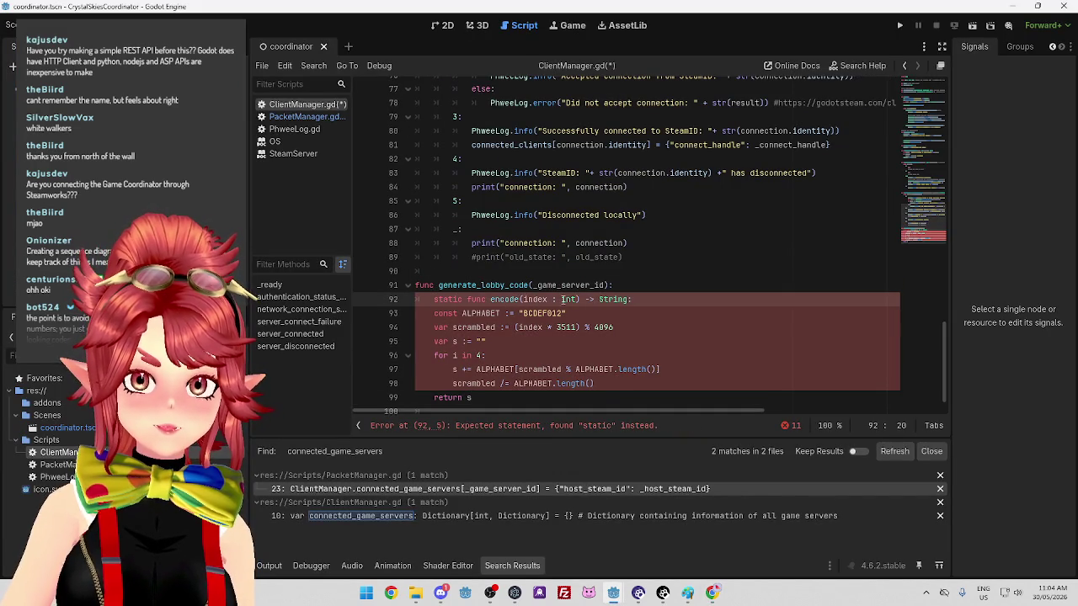
Type the parameter as int and give generate_lobby_code a -> String return type
left_click(605, 285)
type(": int")
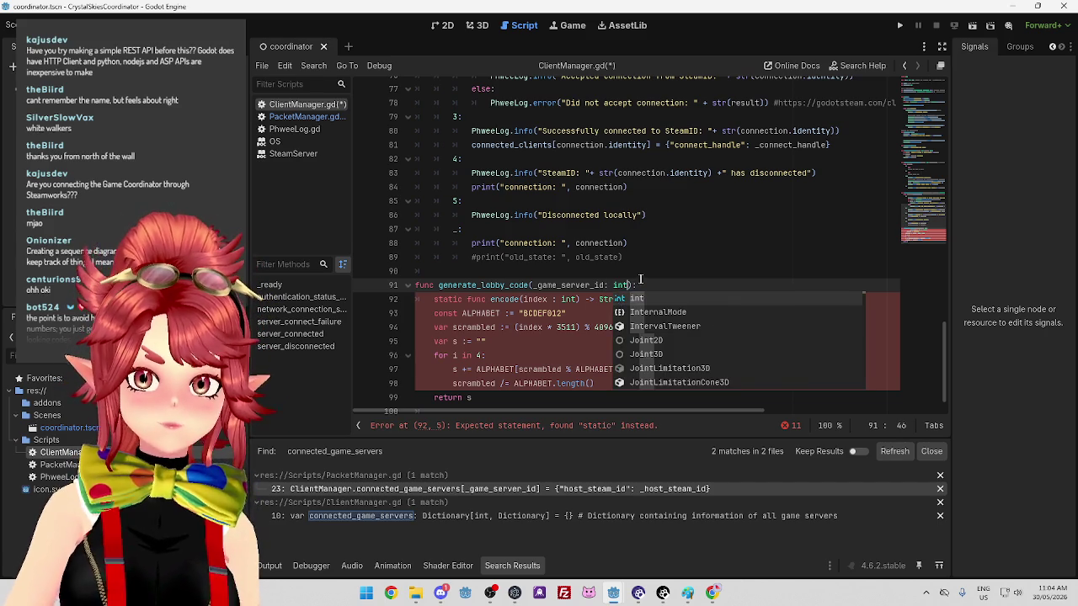
key("Right")
type("->")
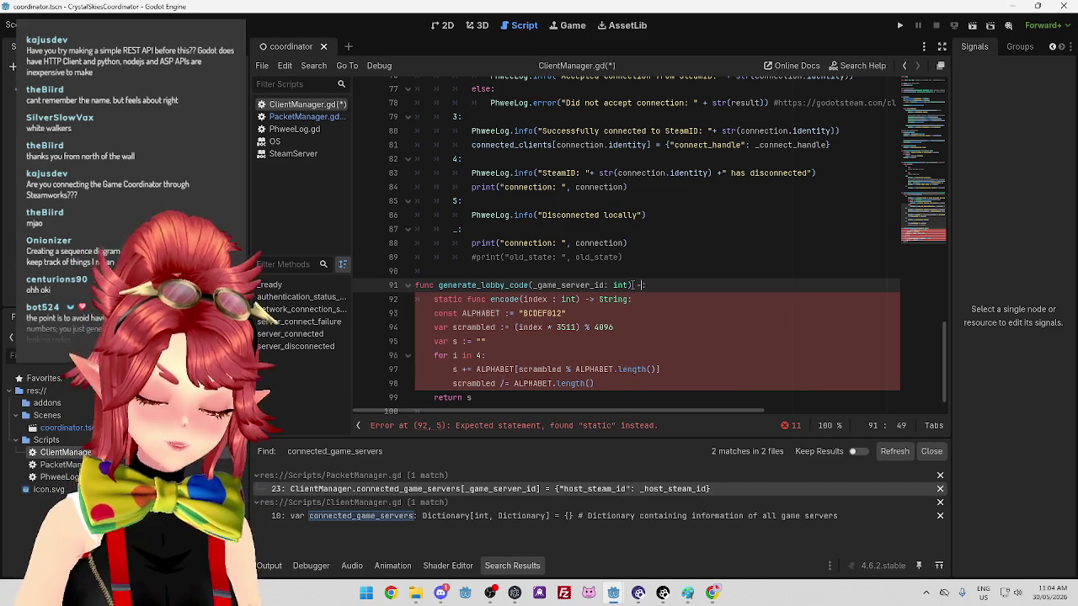
scroll(633, 284, "up", 1)
type("String")
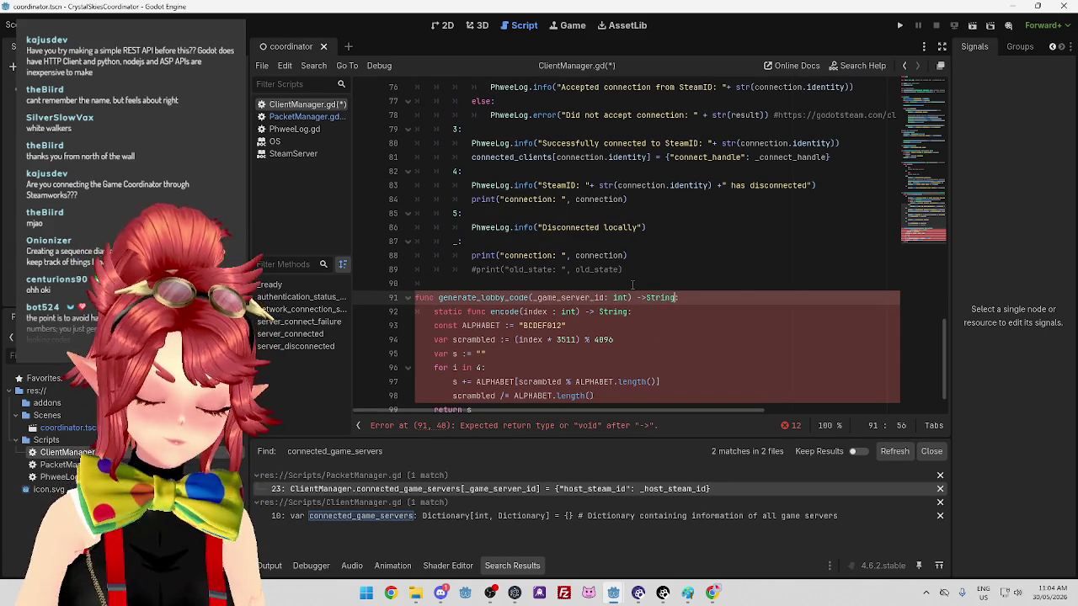
Delete the leftover 'static func encode' declaration line from the pasted code
left_click(644, 310)
key("shift+Home")
key("shift+Home")
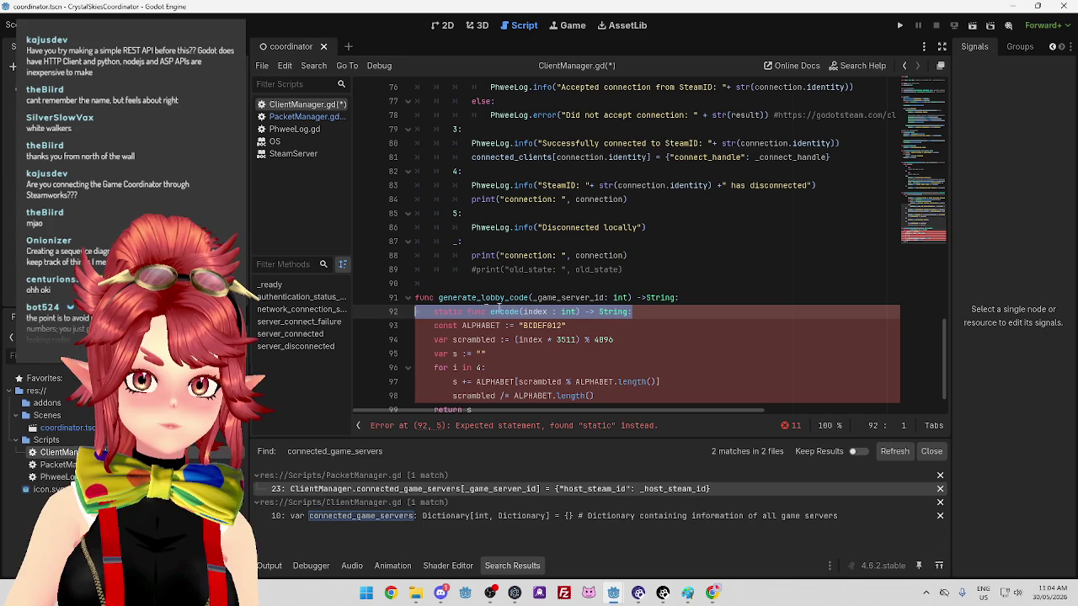
left_click(537, 311)
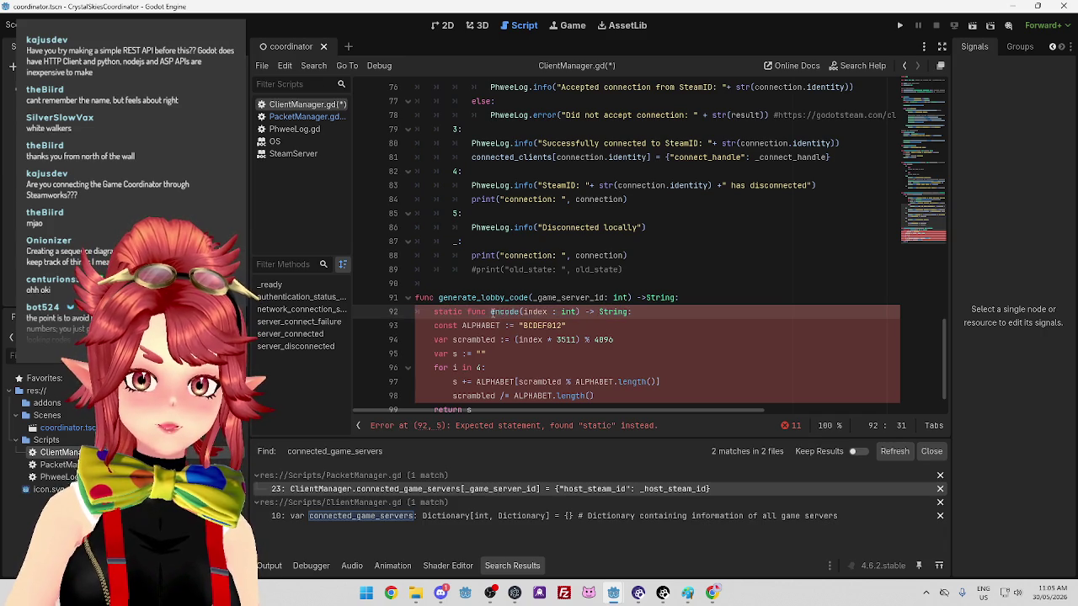
left_click_drag(436, 312, 462, 311)
left_click_drag(644, 312, 414, 308)
key("BackSpace")
key("BackSpace")
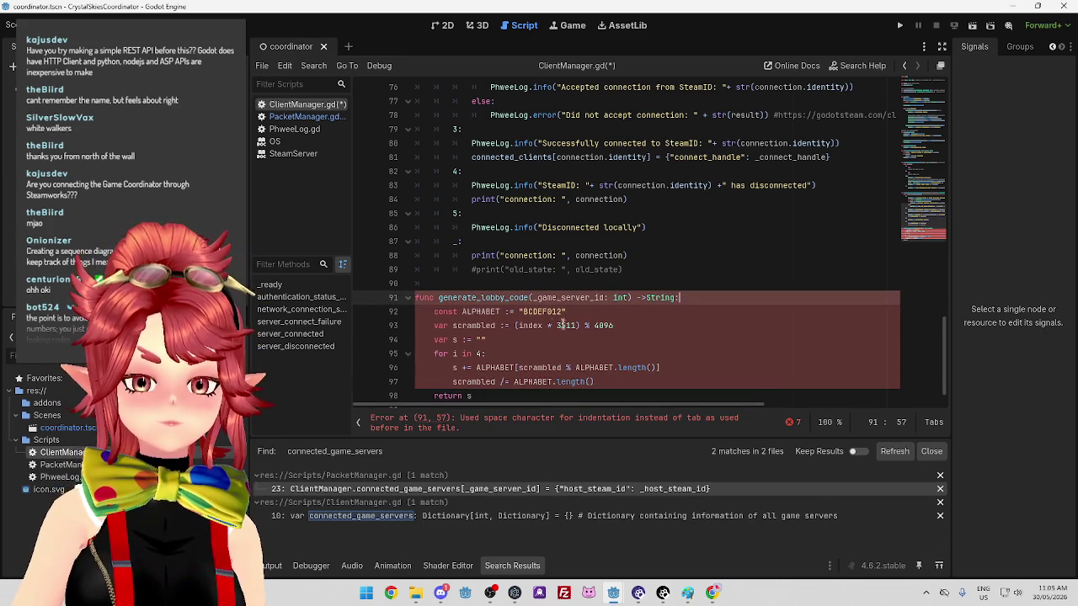
Re-indent lines 92–98 of the function body with tabs instead of spaces
left_click_drag(435, 312, 405, 308)
key("Tab")
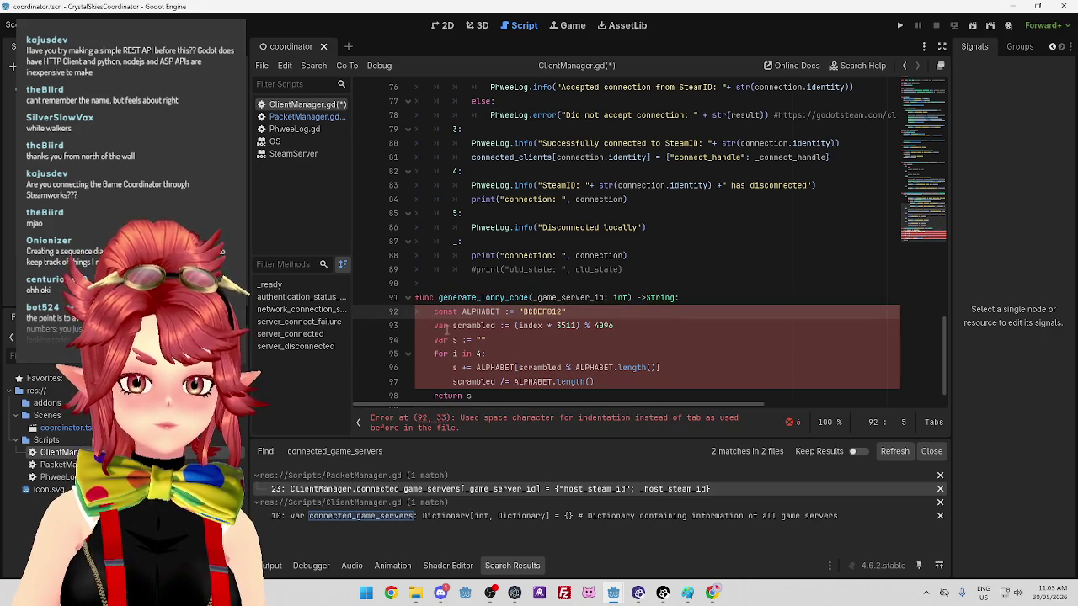
left_click(432, 326)
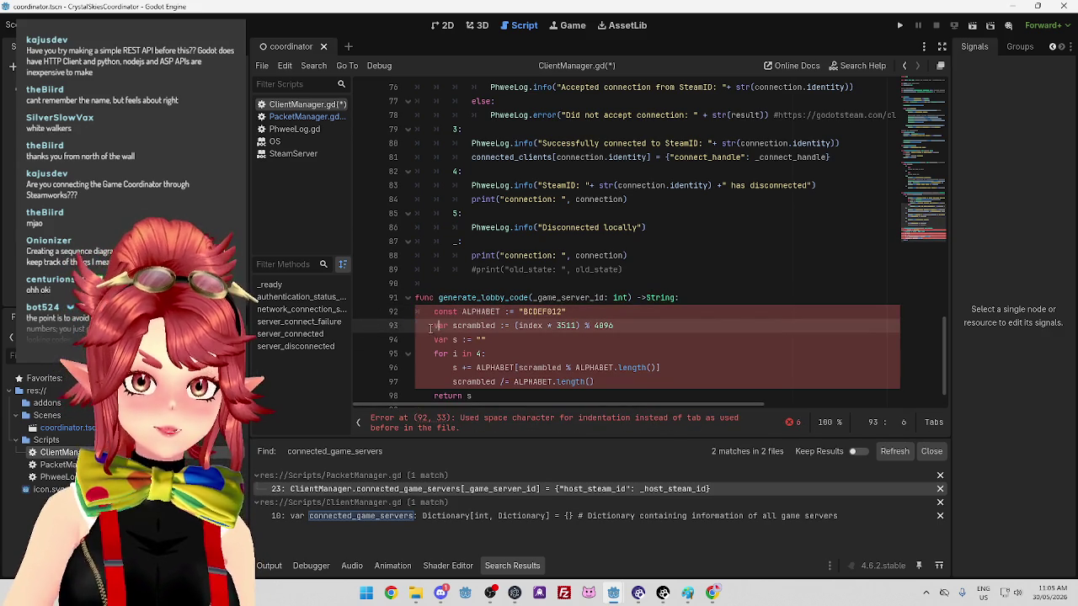
mouse_move(429, 327)
left_mouse_down()
mouse_move(401, 327)
mouse_move(363, 356)
left_mouse_up()
key("Tab")
left_click(426, 339)
key("Tab")
key("Down")
key("Tab")
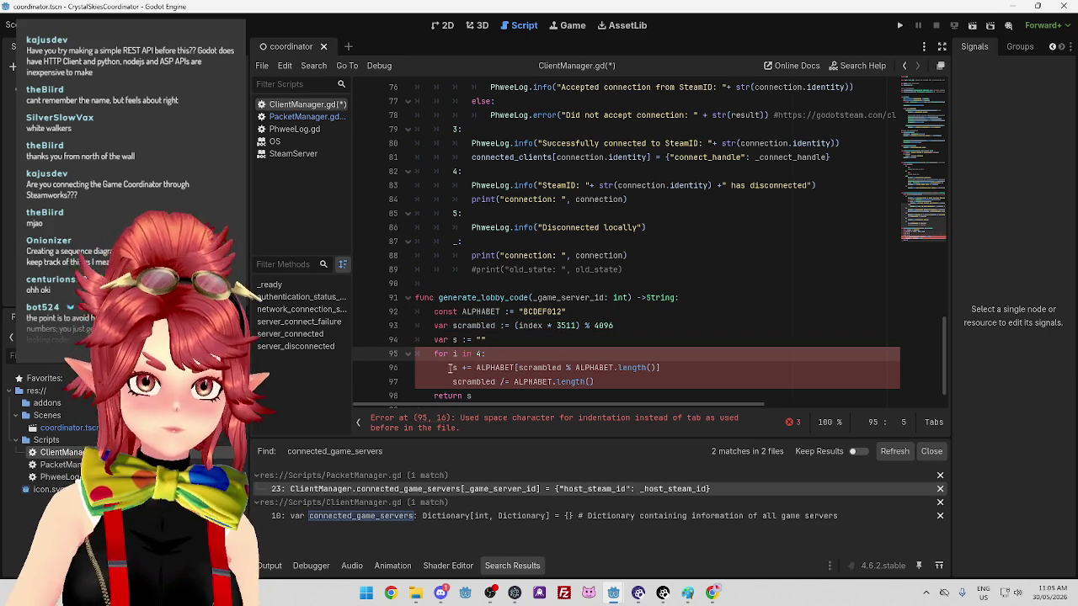
mouse_move(455, 368)
left_mouse_down()
mouse_move(395, 376)
mouse_move(404, 384)
left_mouse_up()
key("Tab")
key("Tab")
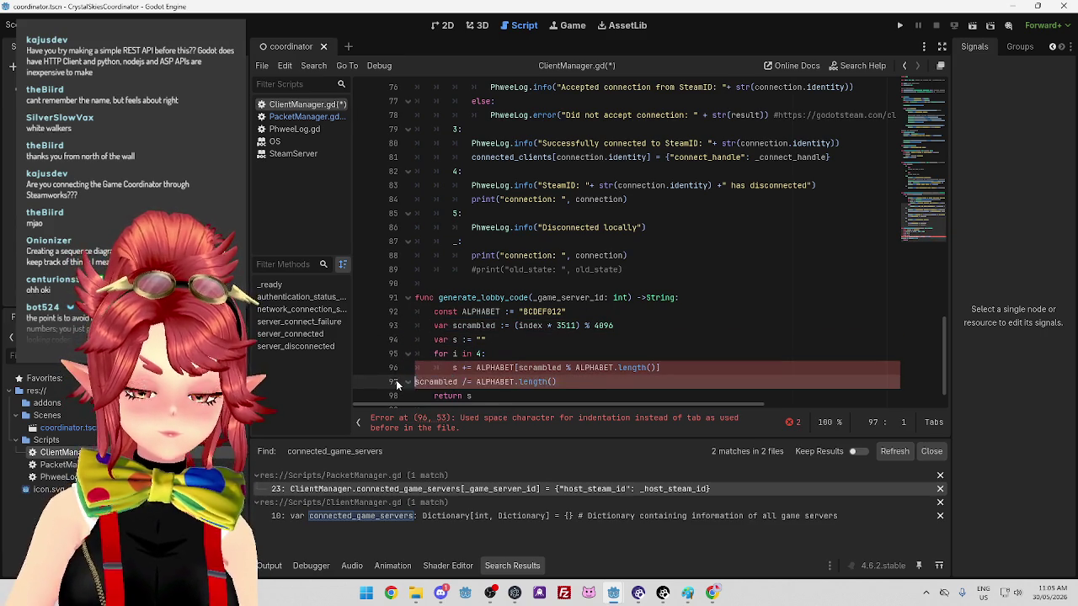
scroll(401, 381, "down", 1)
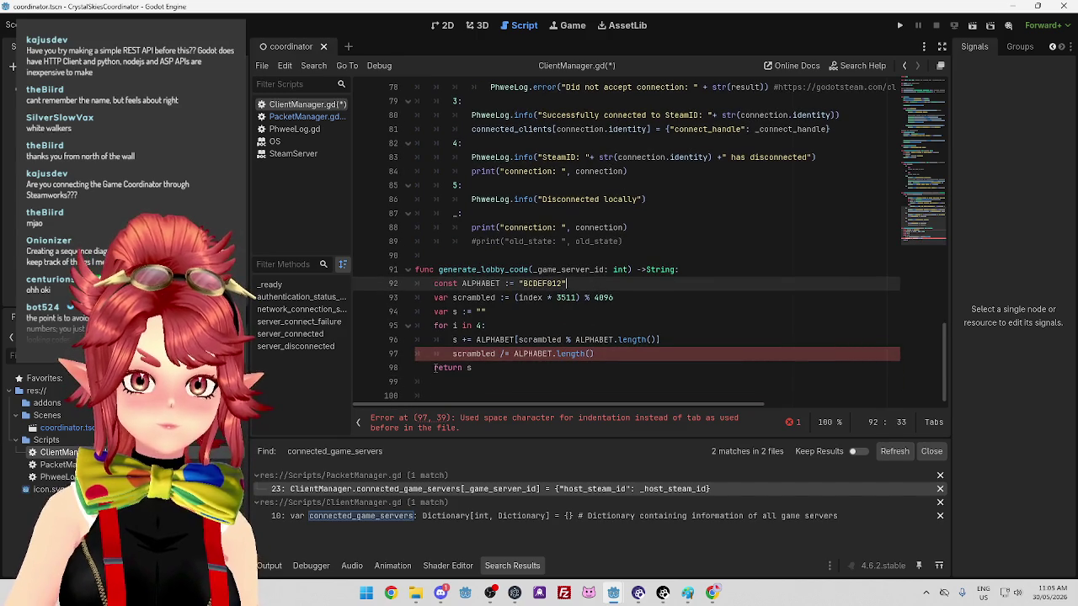
left_click_drag(435, 368, 403, 370)
key("Tab")
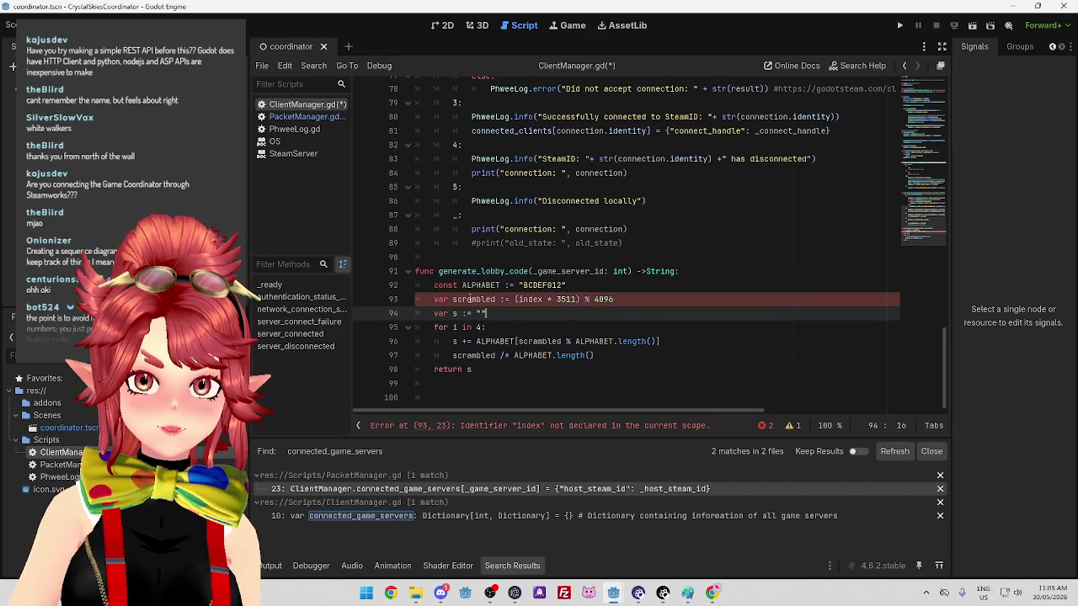
Replace the undeclared 'index' on line 93 with _game_server_id
left_click(539, 271)
left_click_drag(539, 271, 605, 271)
key("ctrl+c")
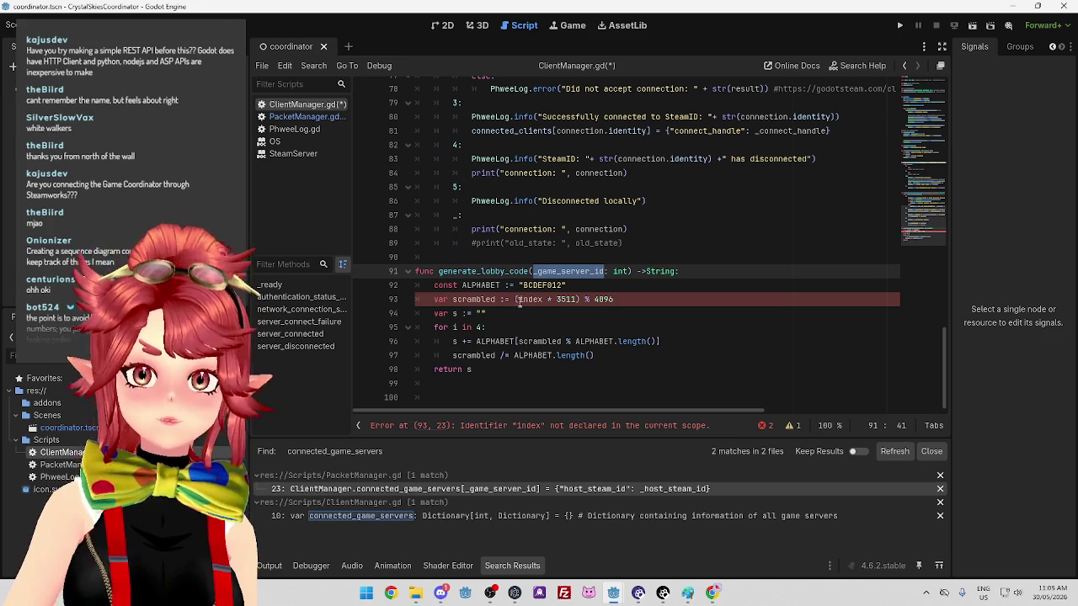
double_click(528, 299)
key("ctrl+v")
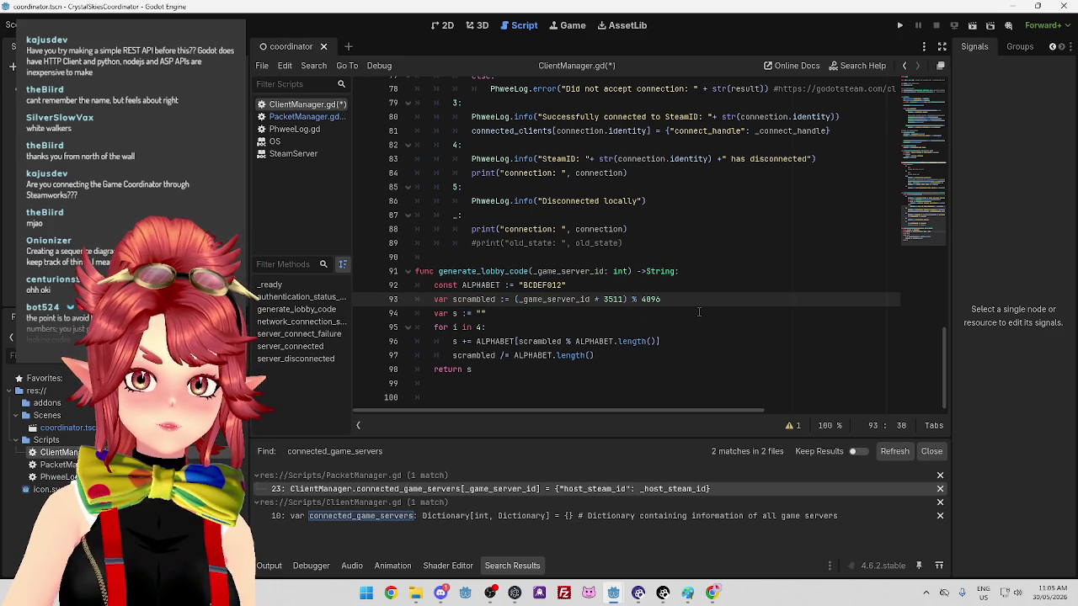
left_click(520, 284)
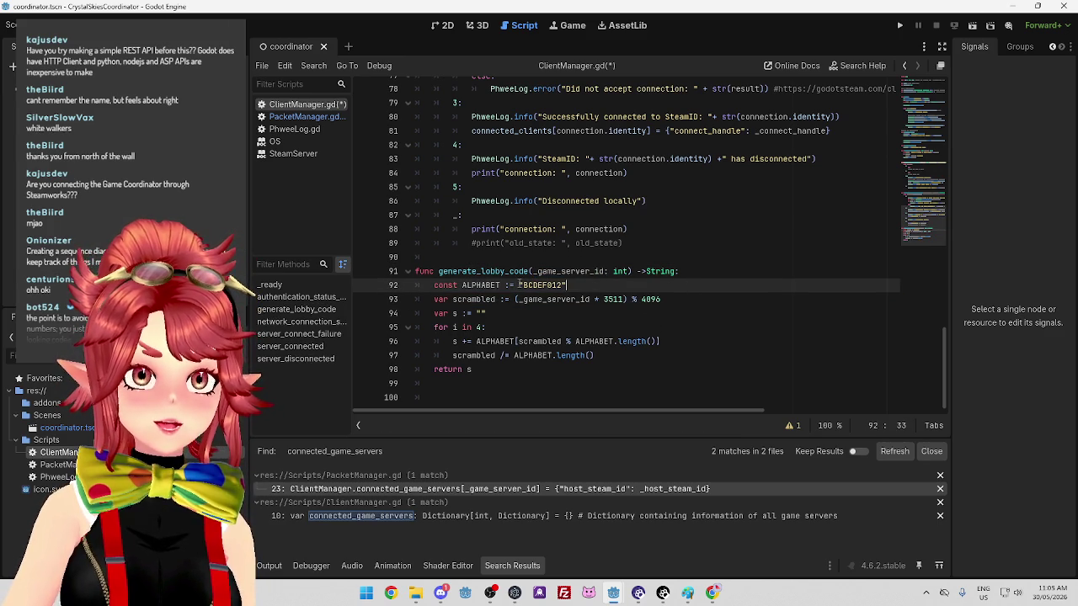
Replace the ALPHABET characters BCDEF012 with a longer letter set ending in 23456789
left_click_drag(523, 285, 563, 284)
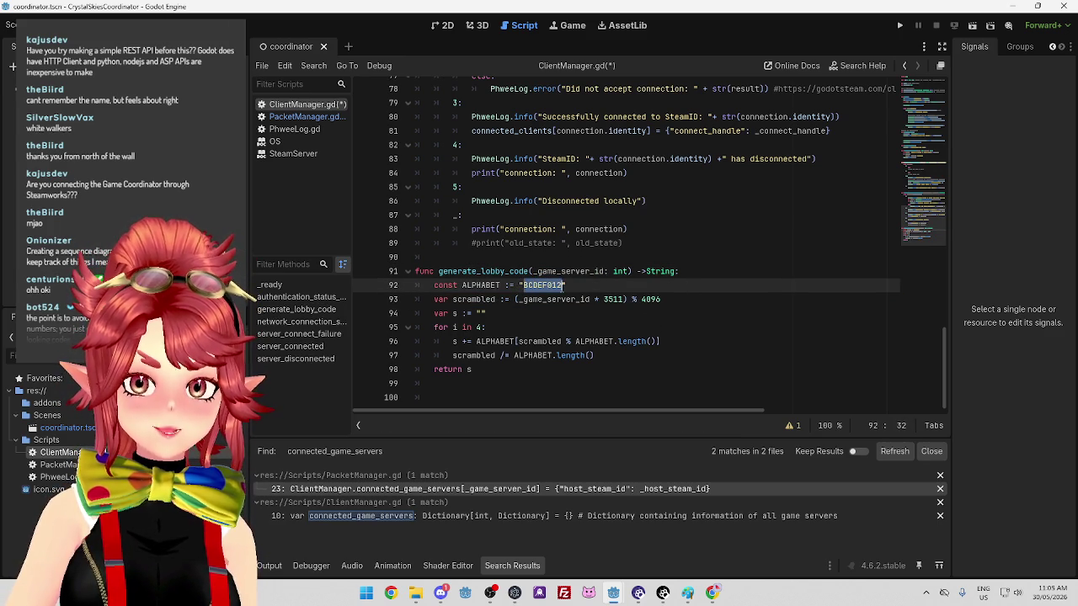
type("AB")
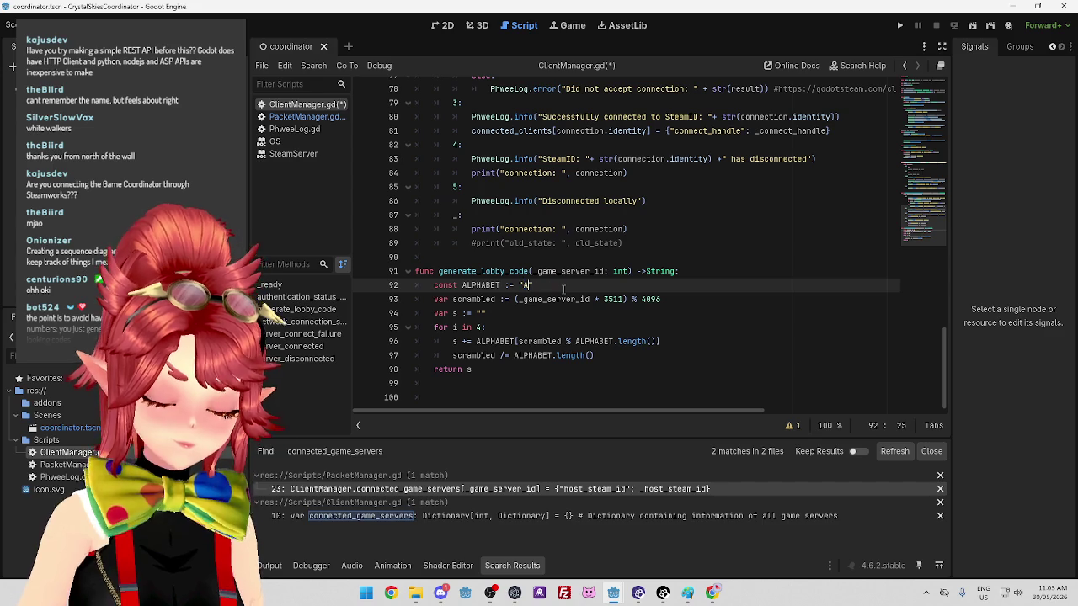
type("BC")
type("E")
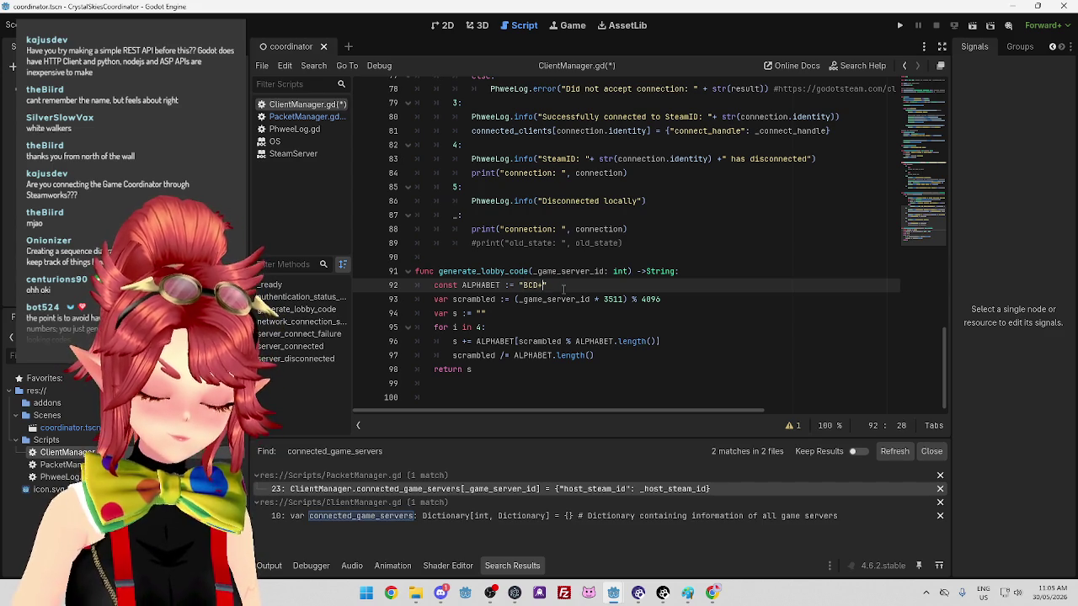
key("BackSpace")
type("FG")
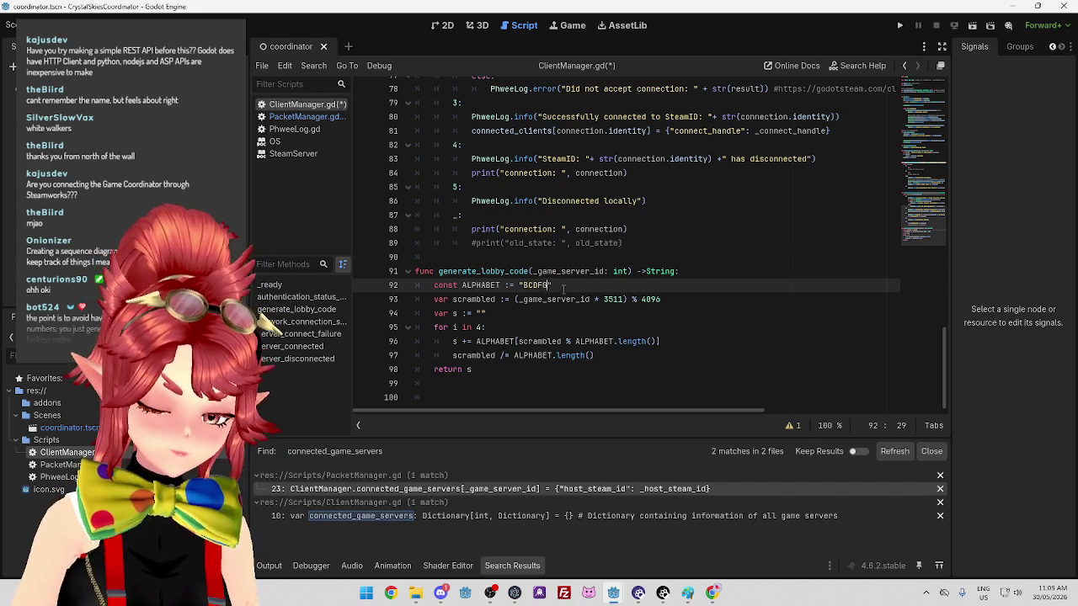
type("HJKL")
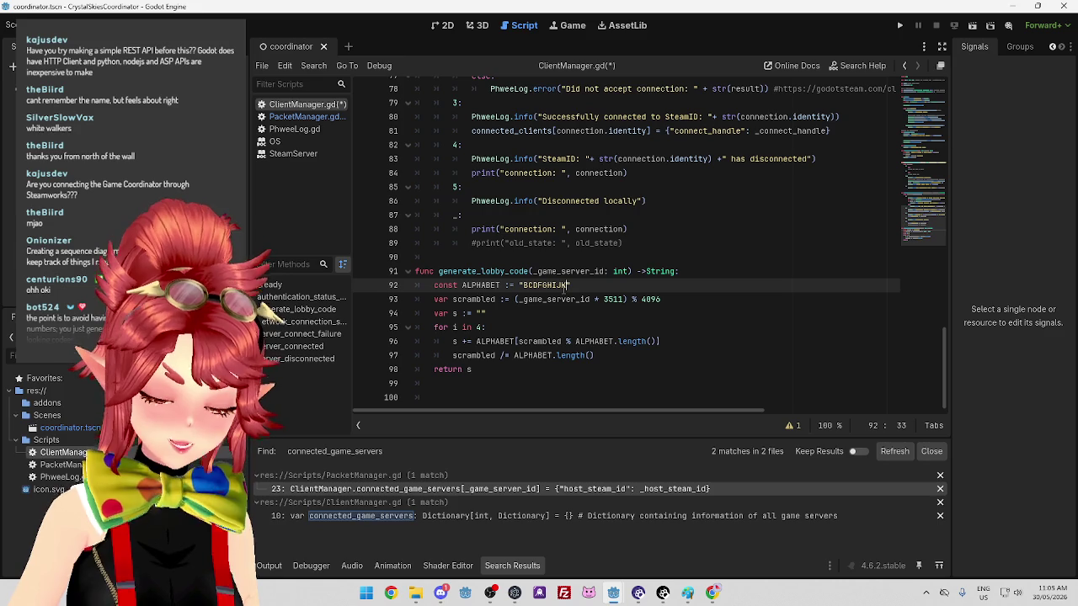
type("MNPQRSTVW")
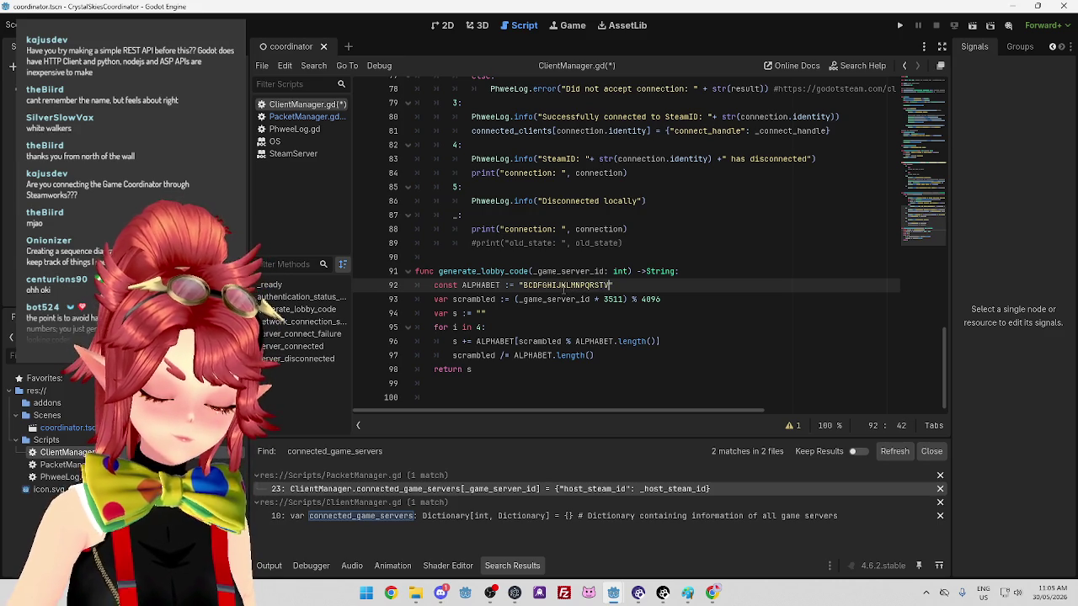
type("XYZ2")
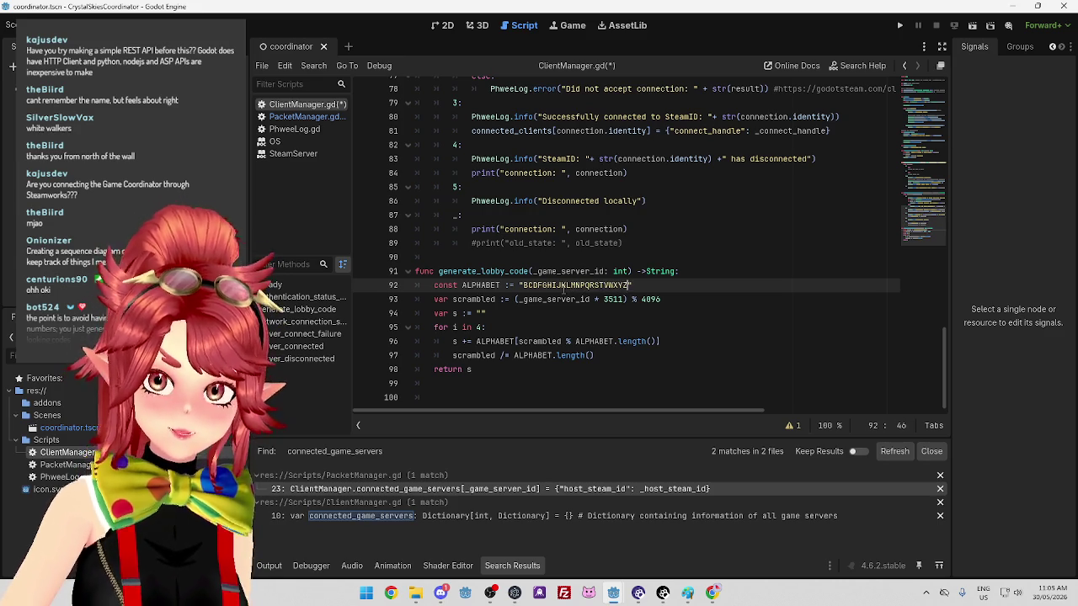
type("3456")
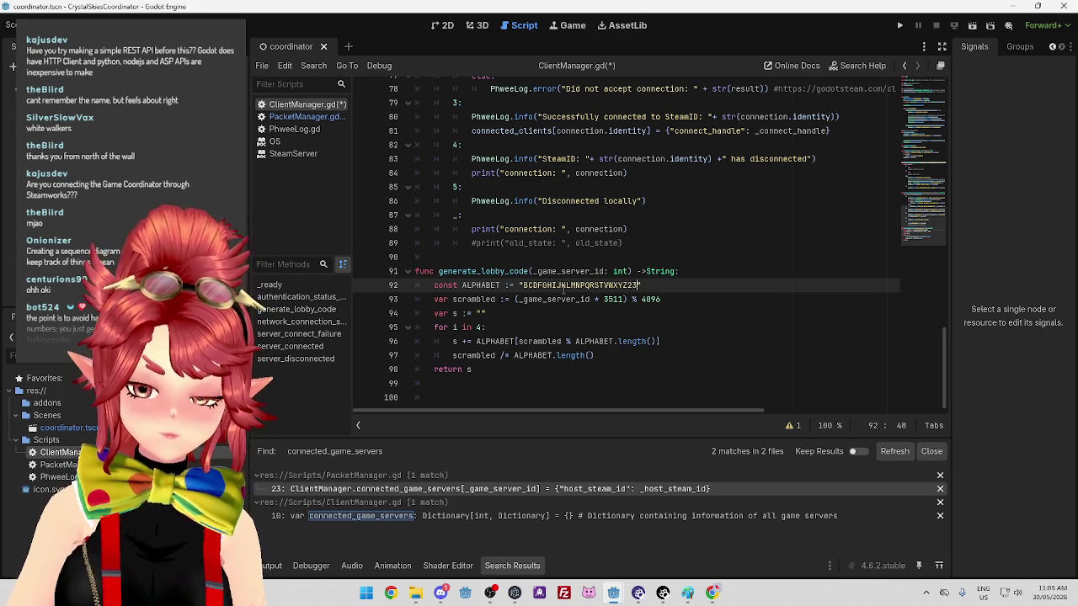
type("789")
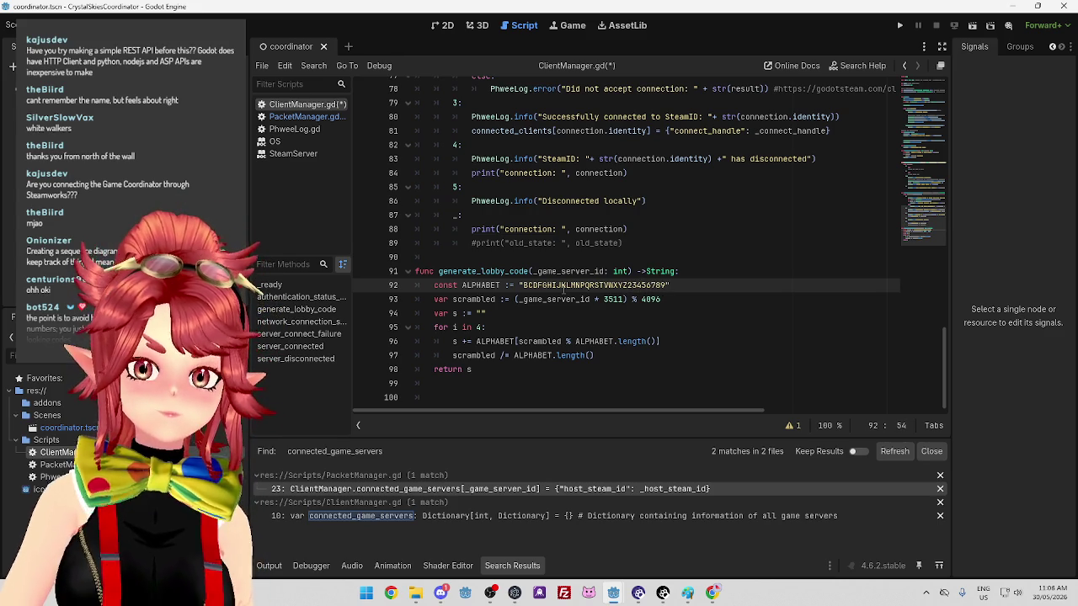
Delete the letter I from ALPHABET and append the comment '#29 characters'
left_click_drag(524, 284, 667, 285)
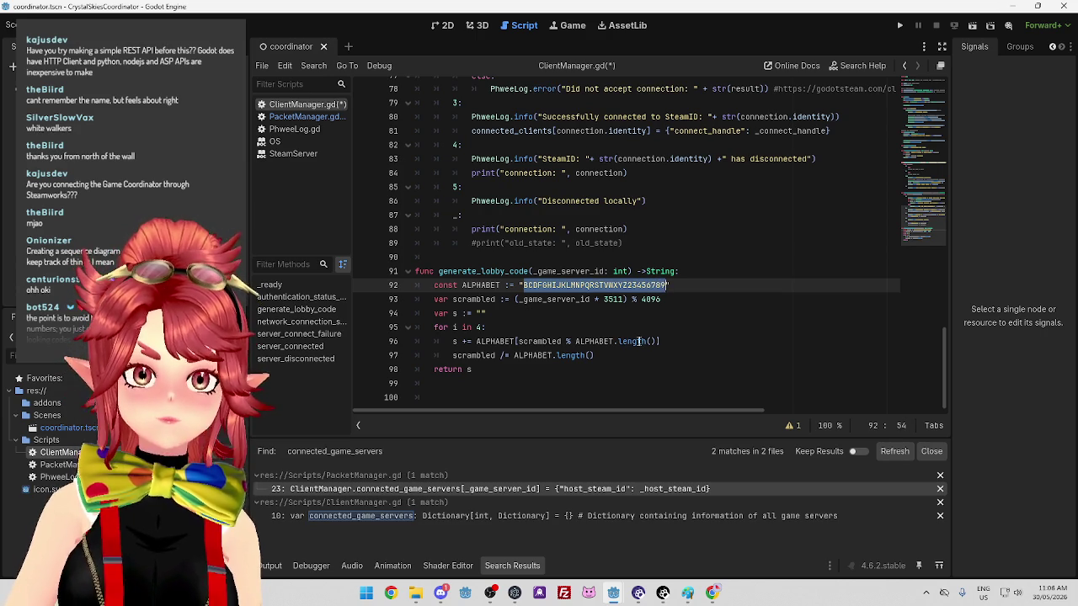
left_click(523, 285)
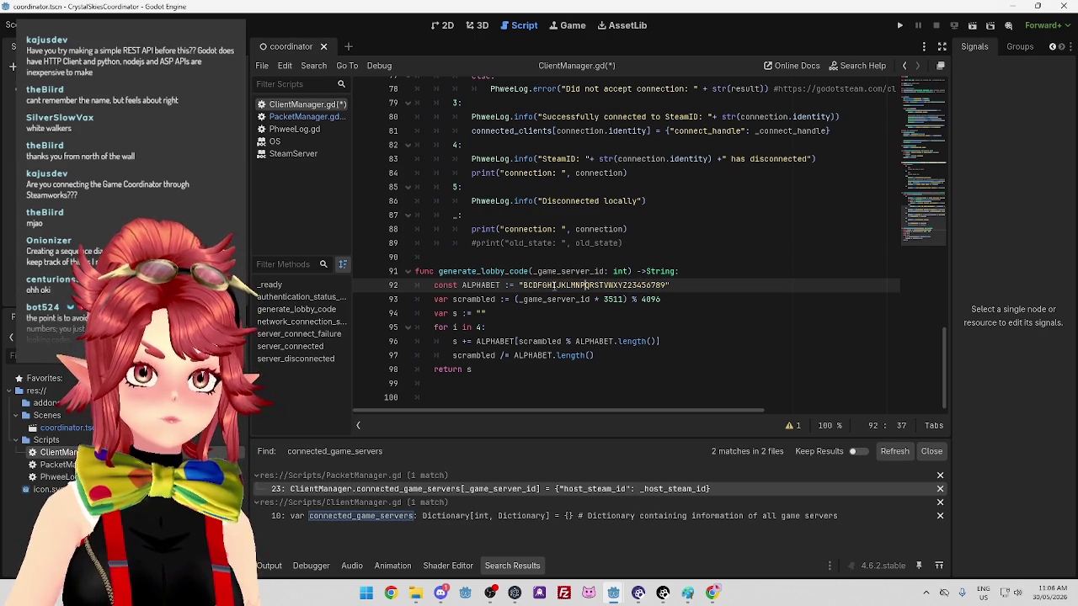
key("Right")
key("Right")
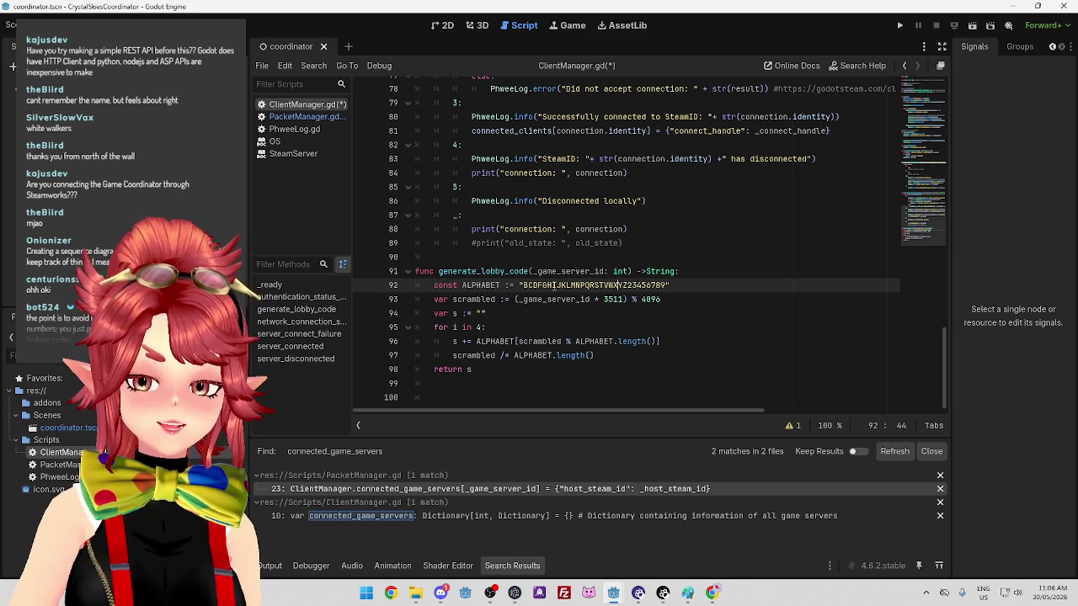
key("Right")
key("Right")
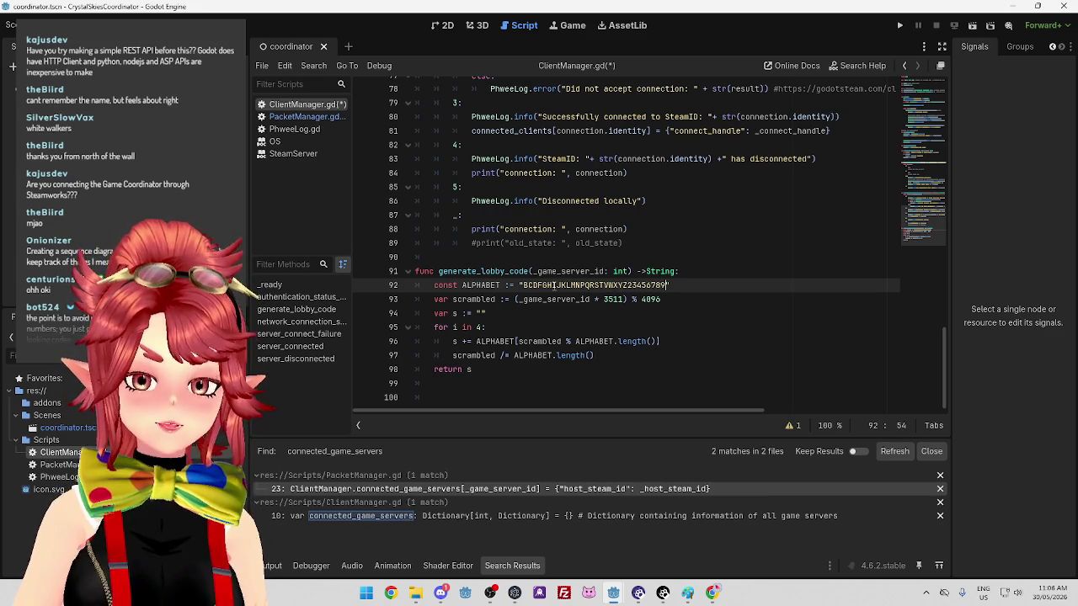
key("Left")
key("Left")
key("Left")
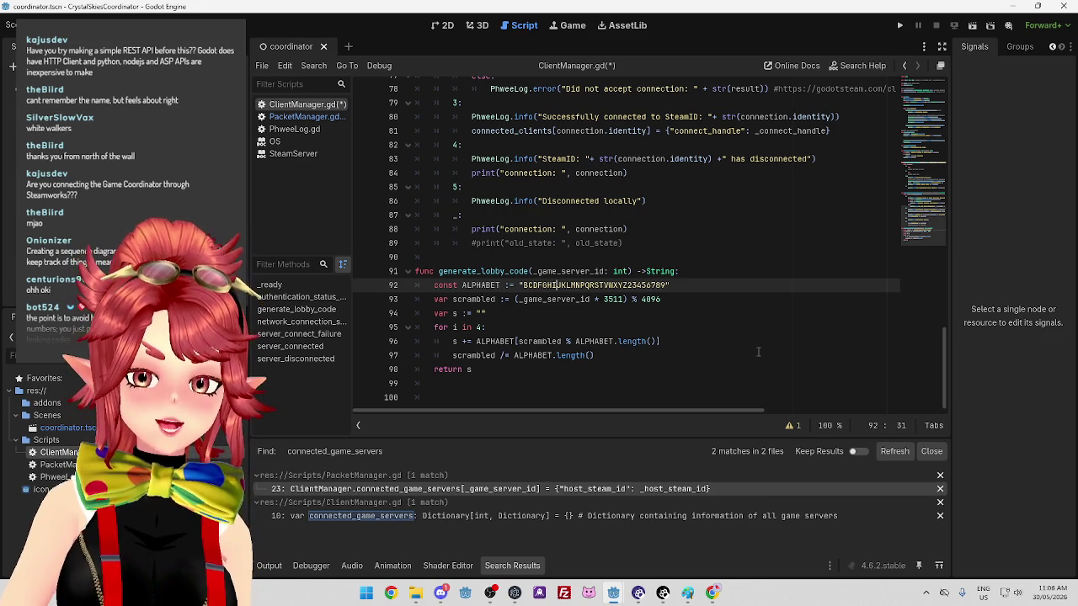
key("BackSpace")
left_click(685, 284)
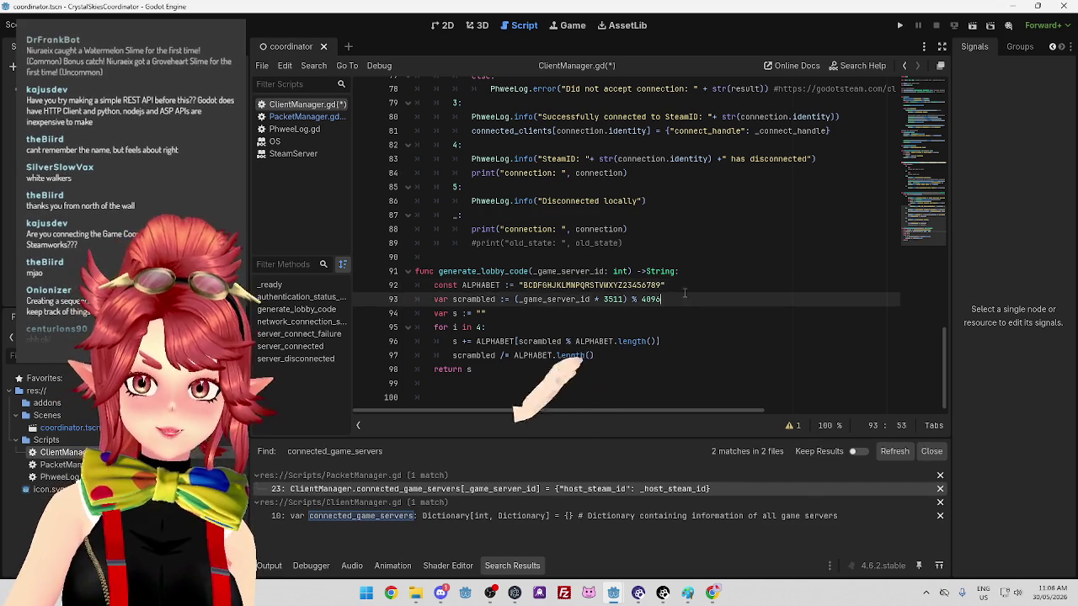
type(" #")
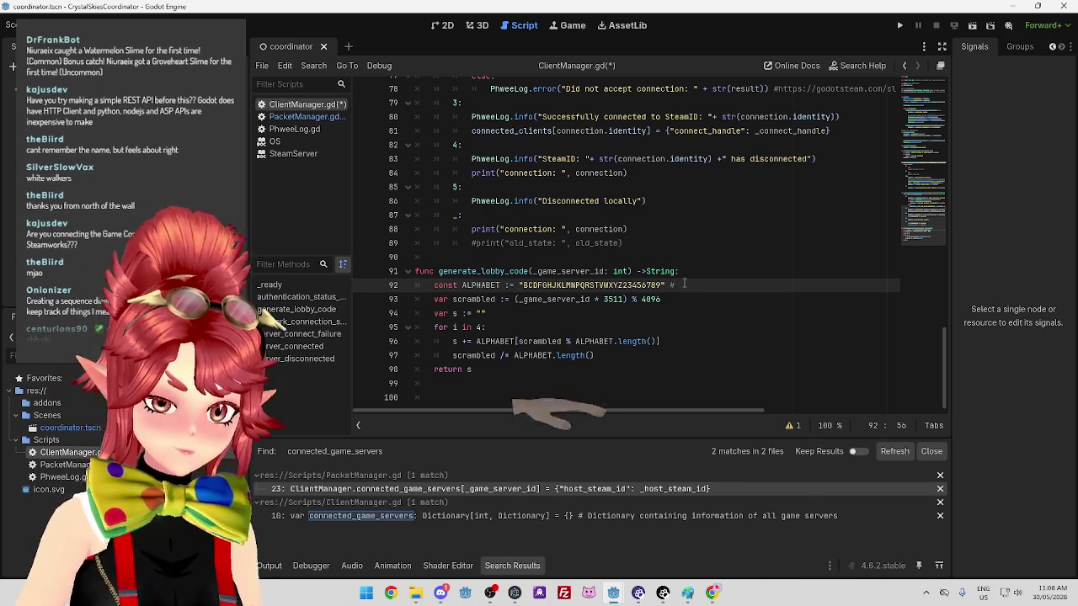
type("29 characters")
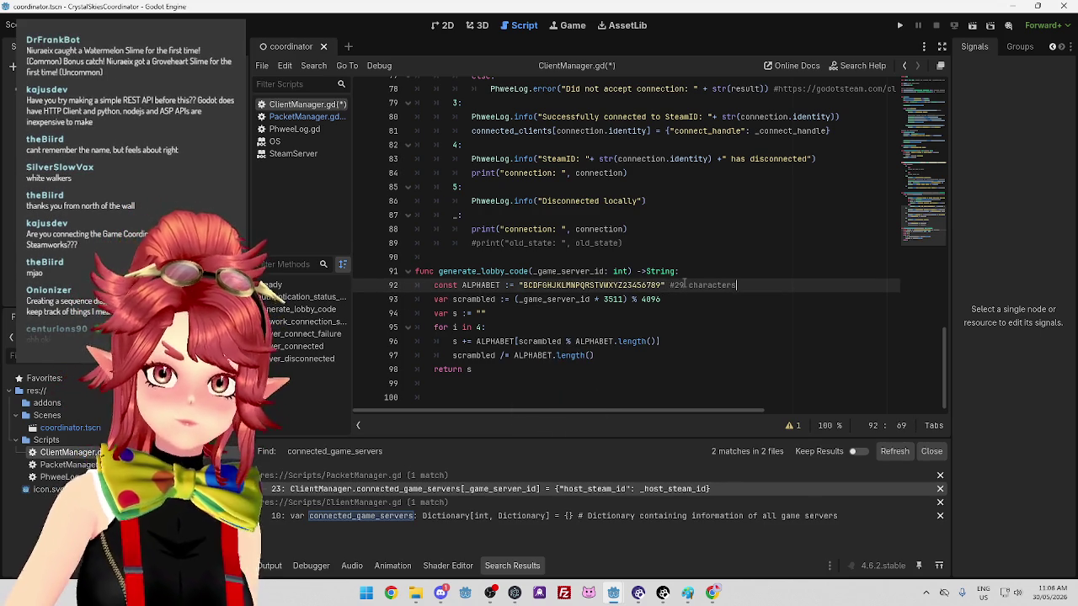
left_click(687, 593)
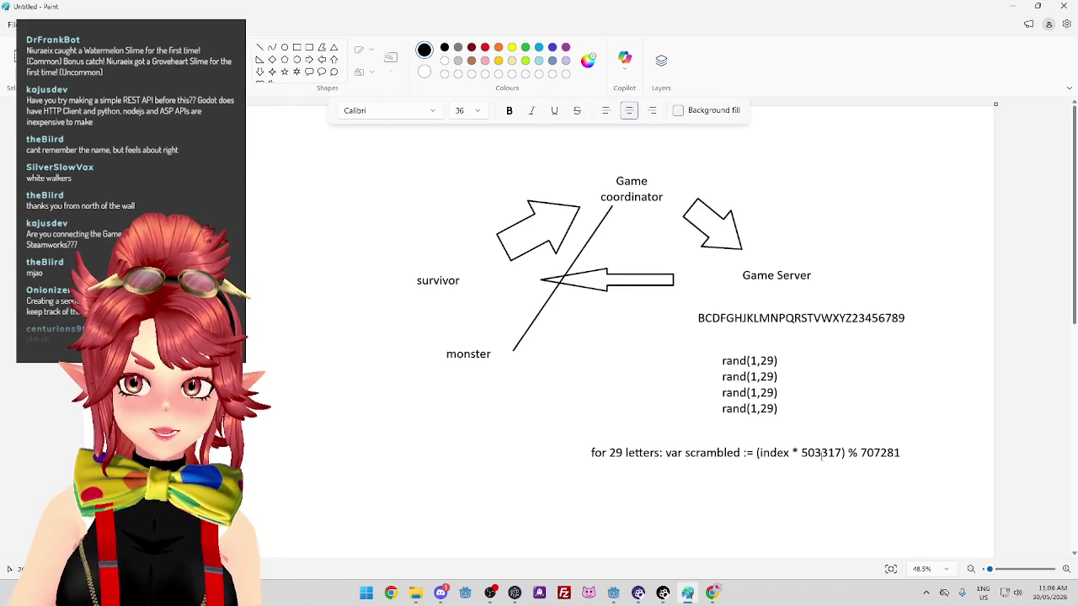
Change the line 93 multiplier 3511 to 503317 and modulus 4096 to 707281
left_click(1013, 5)
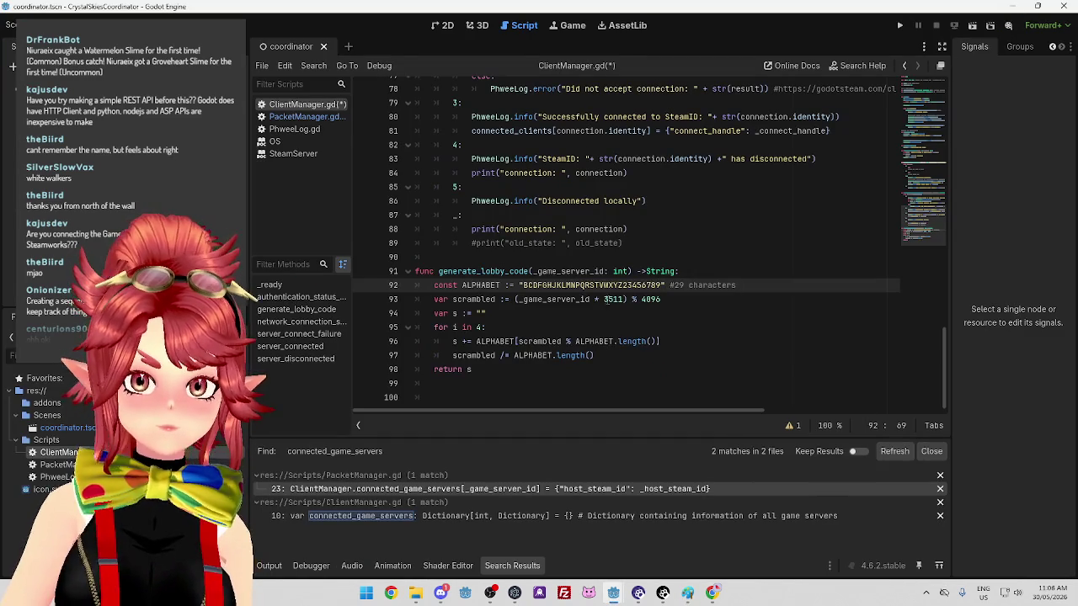
double_click(613, 299)
type("503317")
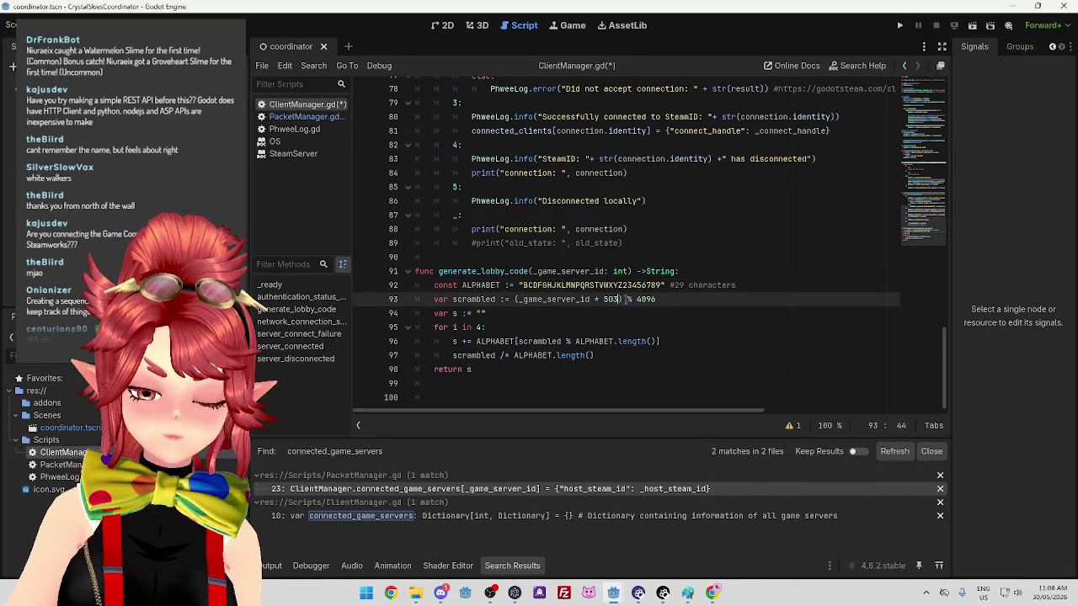
left_click(688, 594)
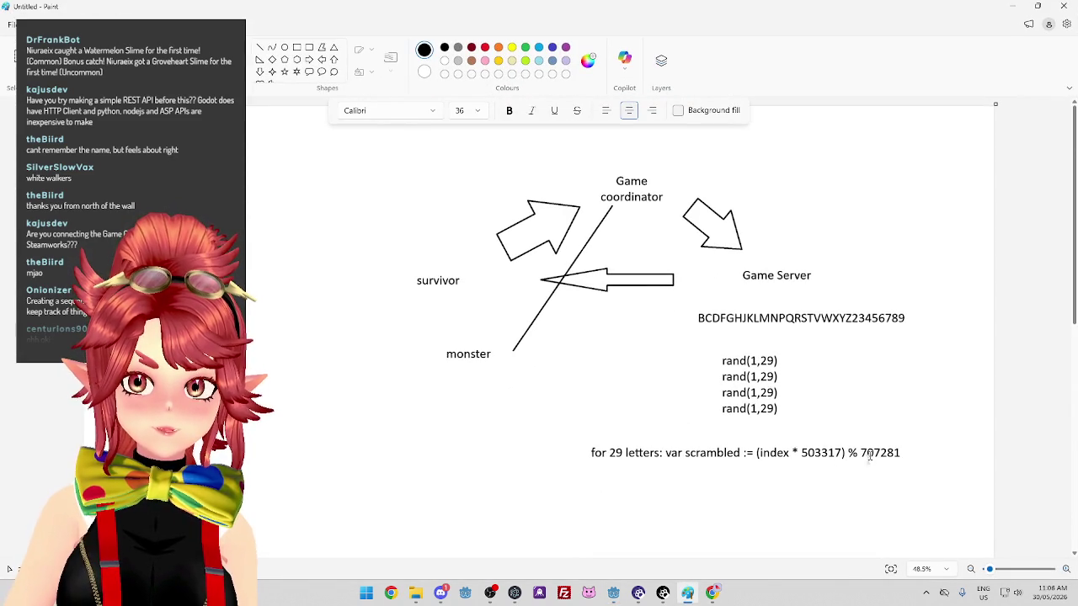
double_click(1008, 12)
left_click(709, 162)
type("7")
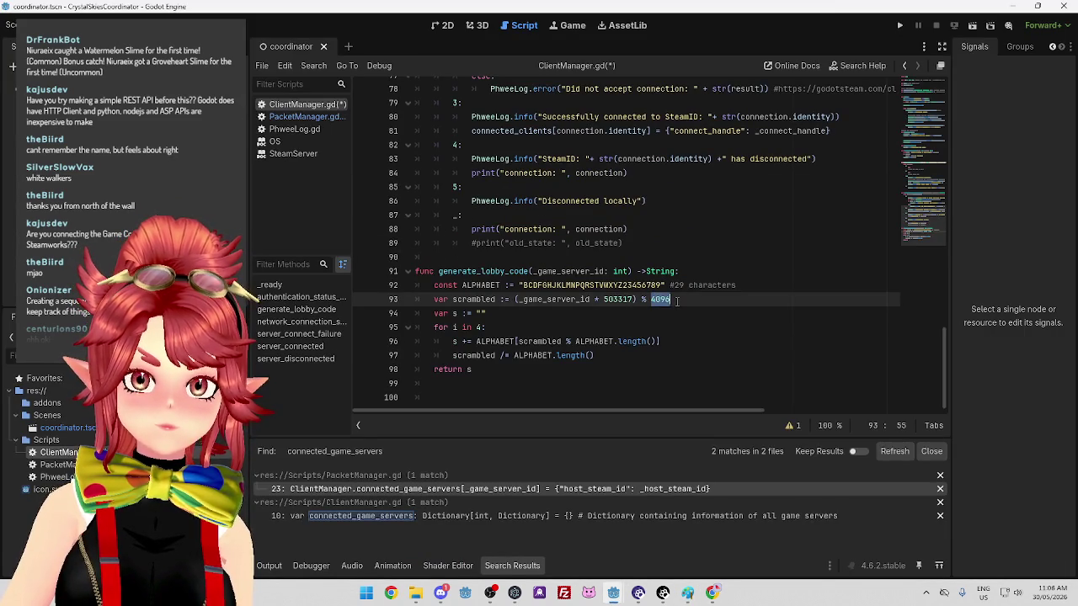
type("07281")
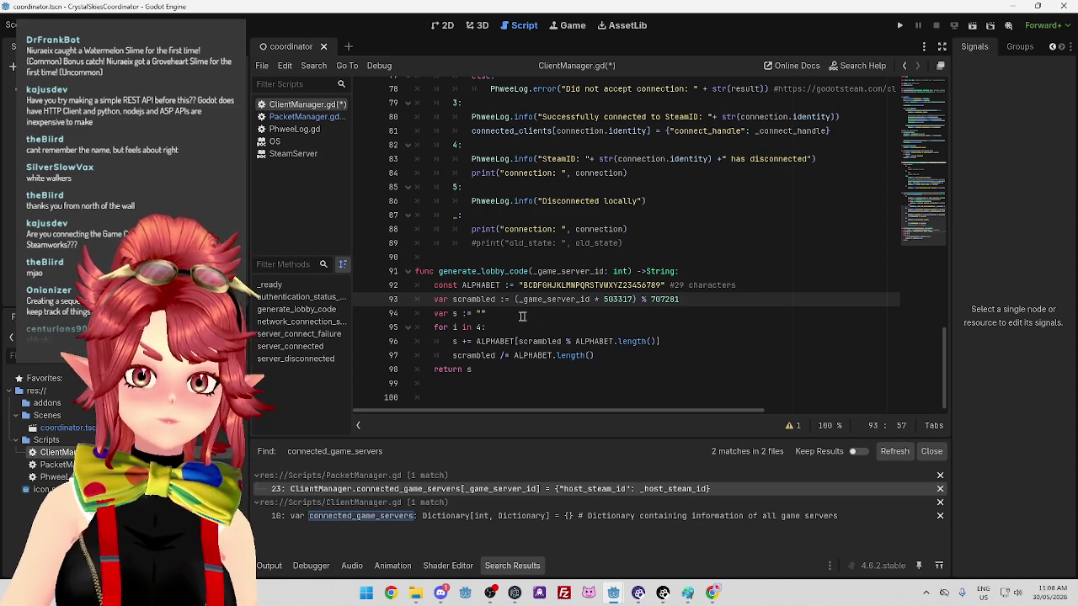
left_click(539, 316)
Review the scrambled, ALPHABET-index, return and -> String lines of generate_lobby_code
left_click(750, 280)
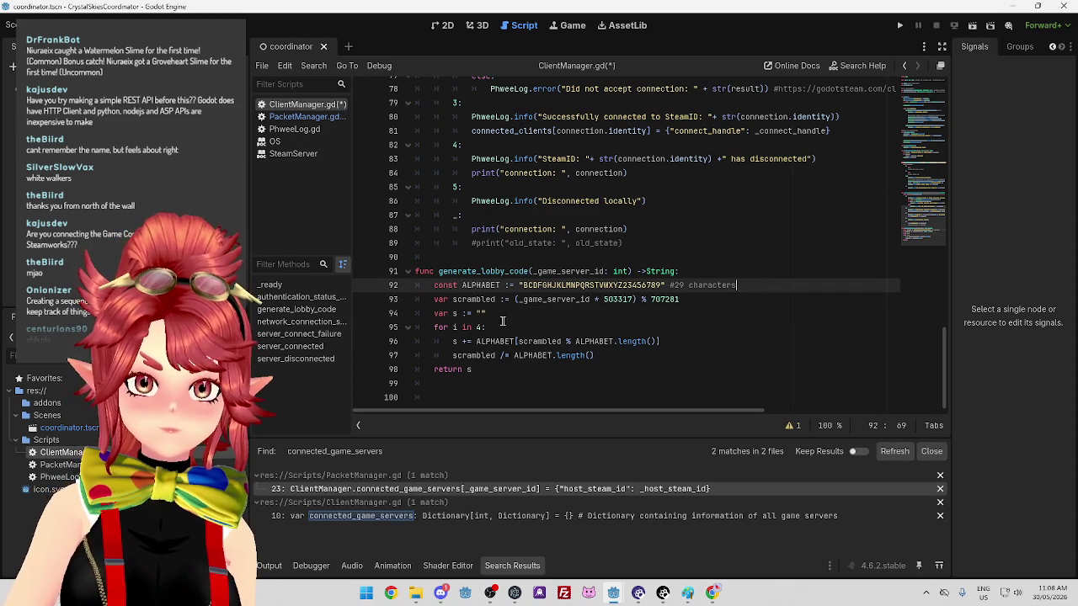
double_click(459, 301)
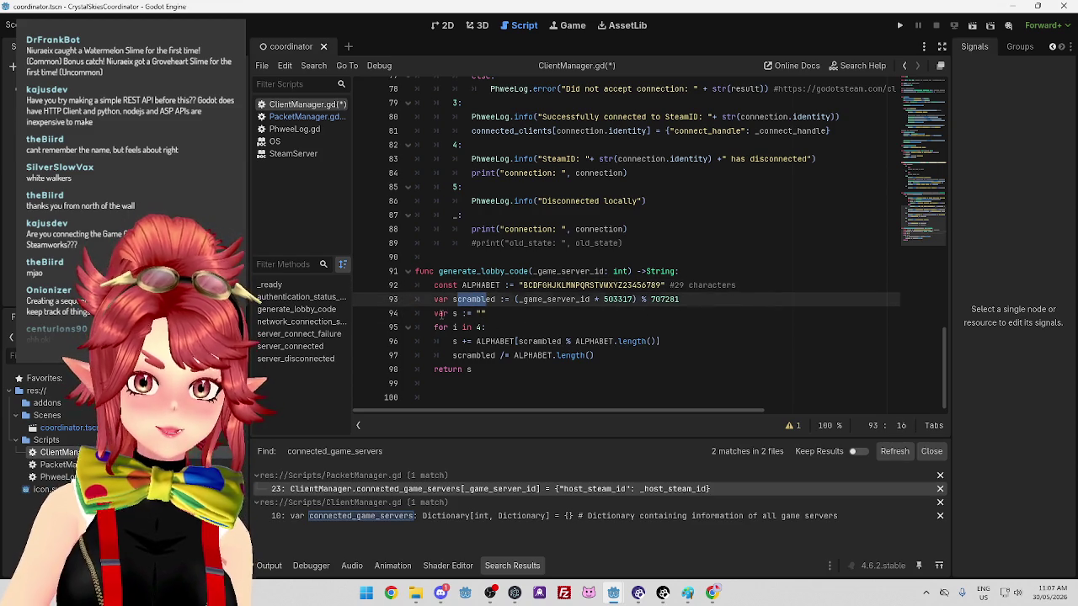
left_click(453, 314)
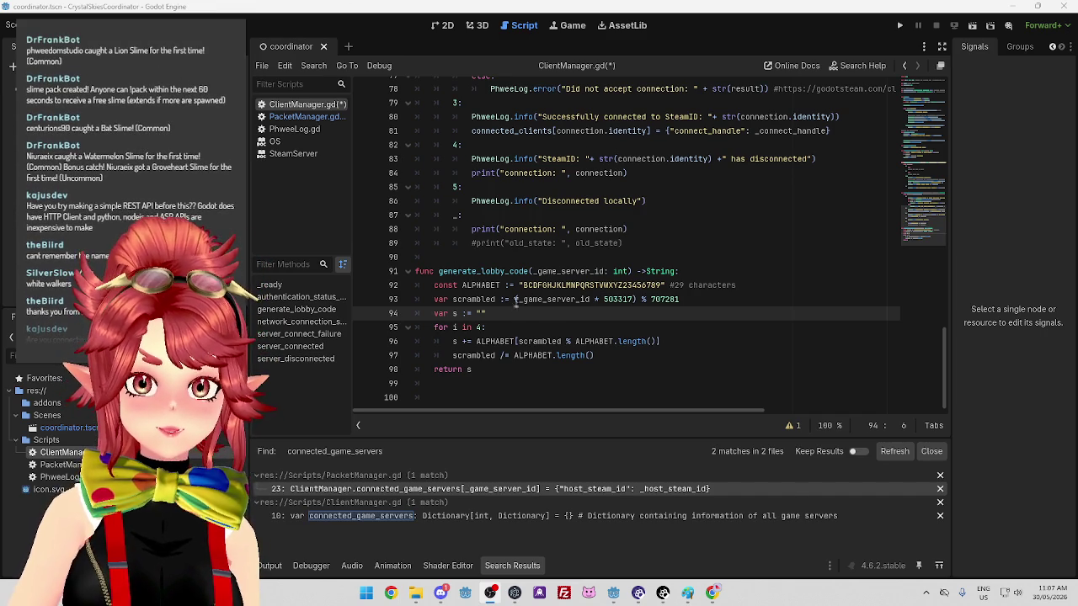
left_click(517, 341)
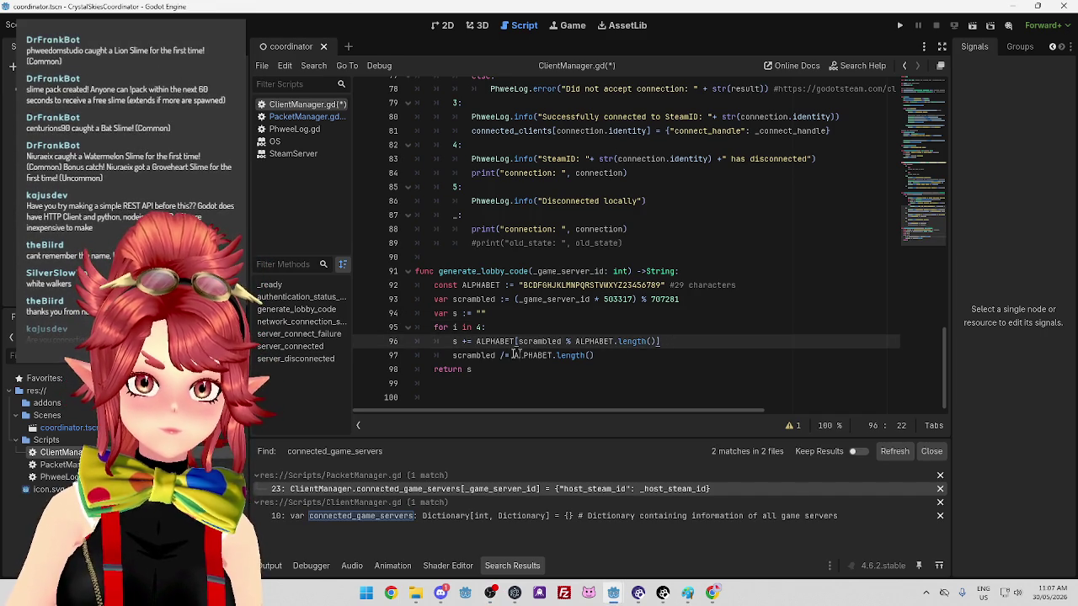
left_click(483, 370)
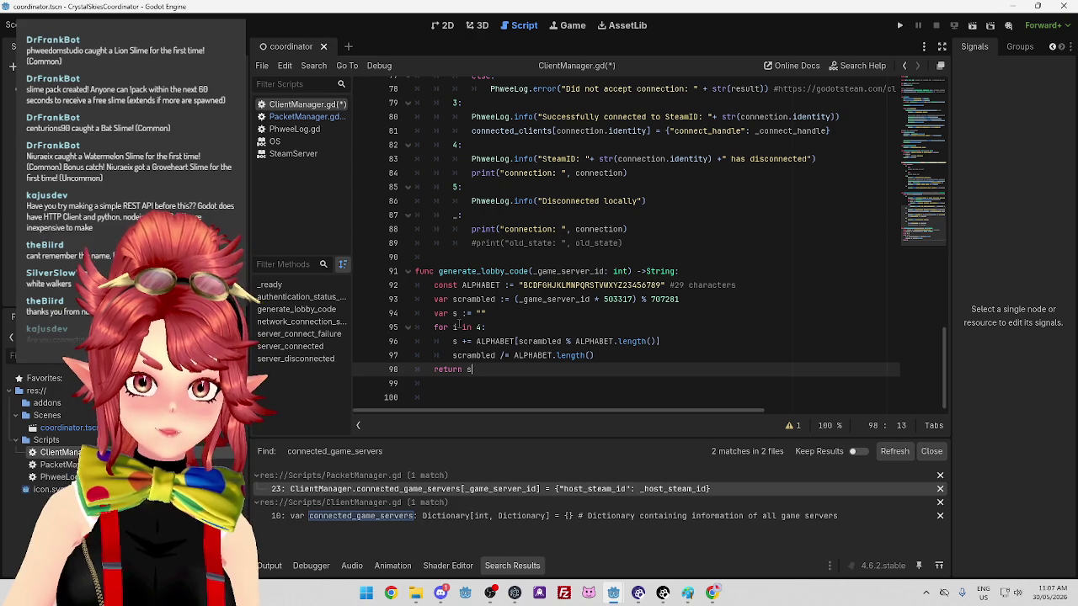
left_click(653, 272)
left_click(669, 383)
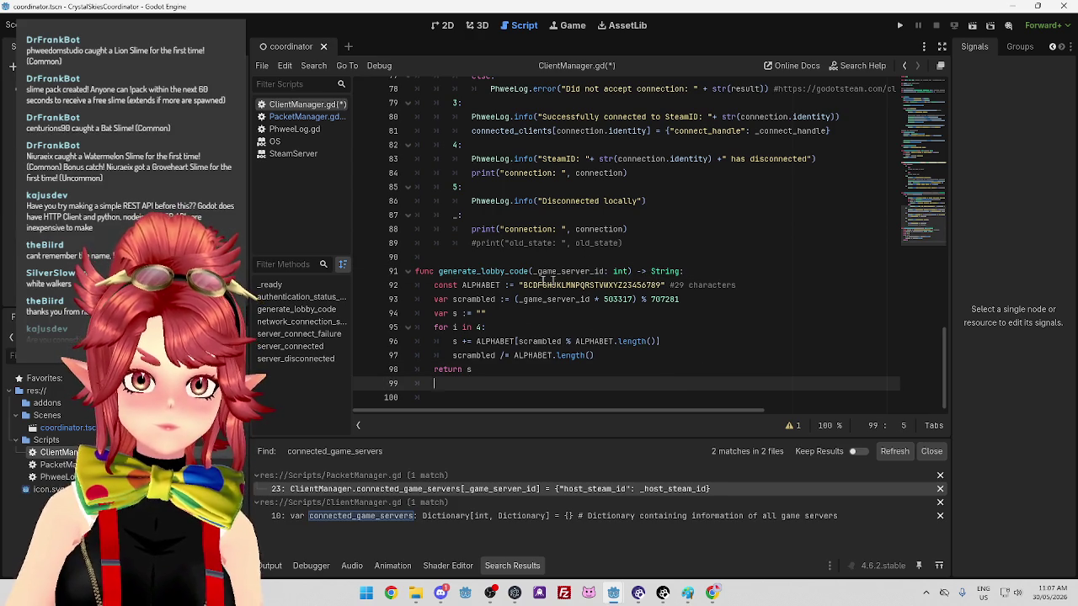
scroll(582, 341, "up", 9)
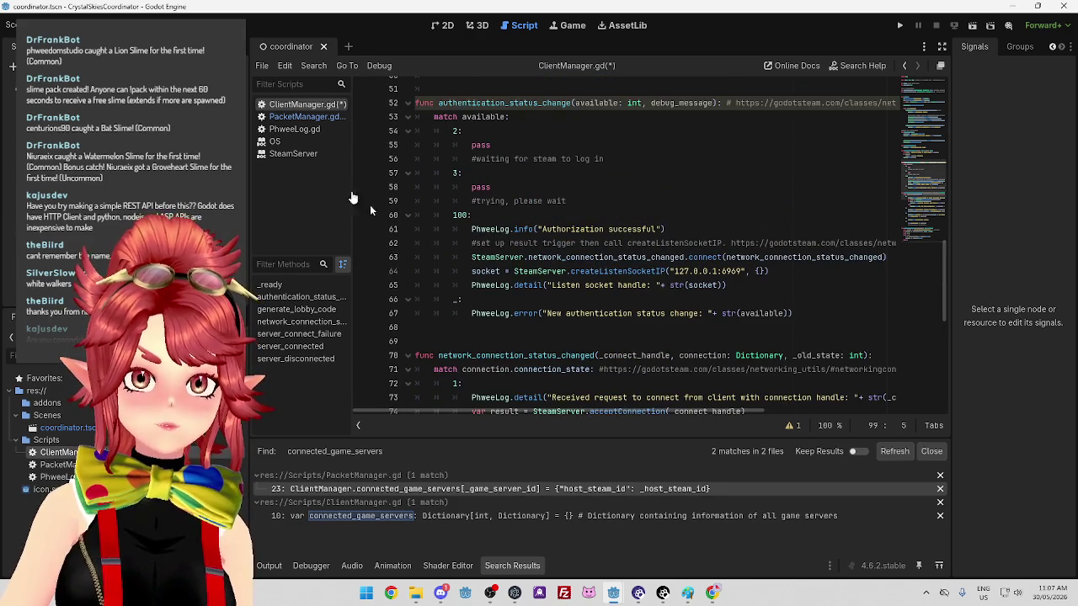
left_click(310, 115)
Prefix the line 23 generate_lobby_code call with 'var _lobby_code ='
left_click(437, 326)
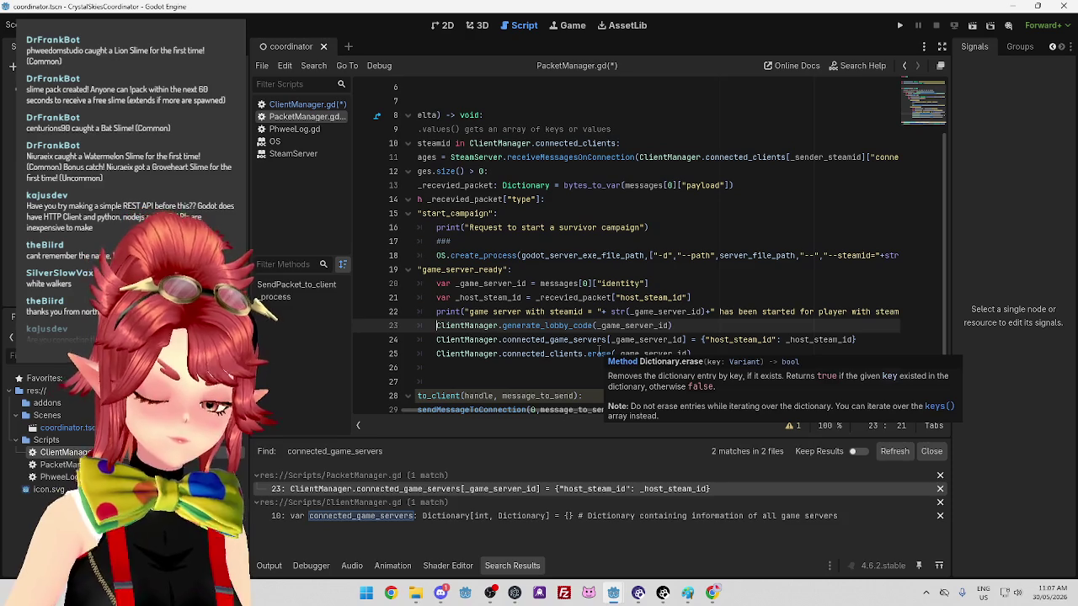
type("_lobby_code =")
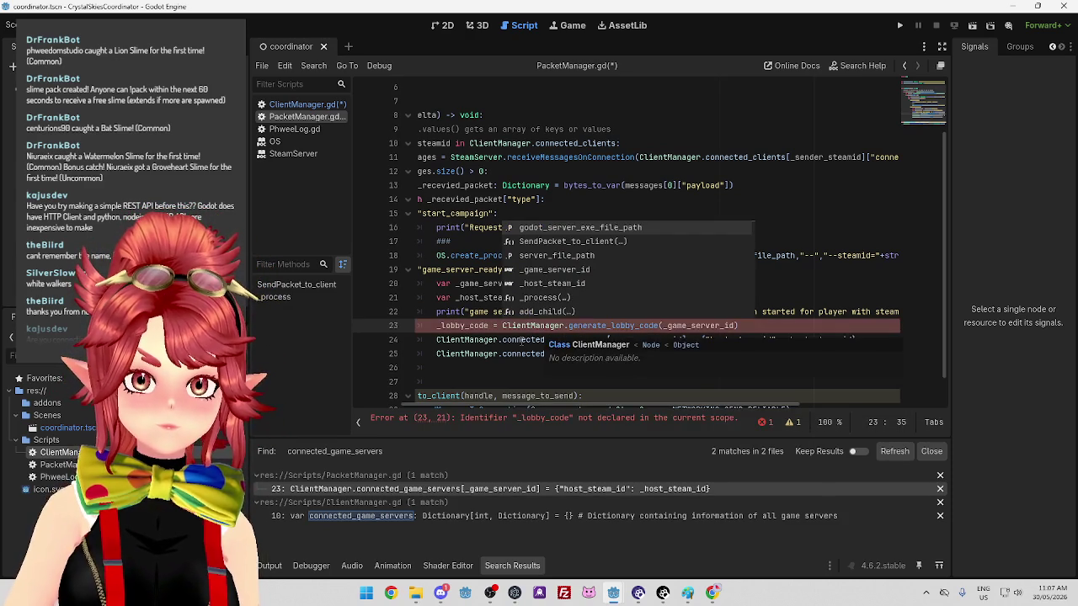
left_click(435, 325)
type("var")
Look through the ClientManager and PhweeLog scripts, then re-examine _lobby_code in PacketManager.gd
left_click(307, 104)
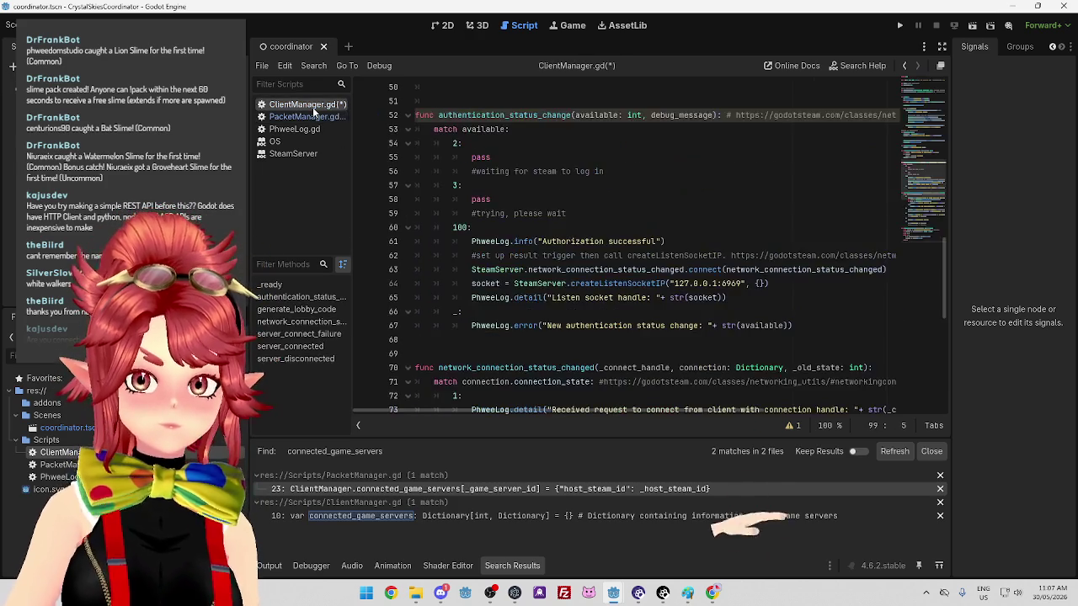
scroll(515, 378, "down", 10)
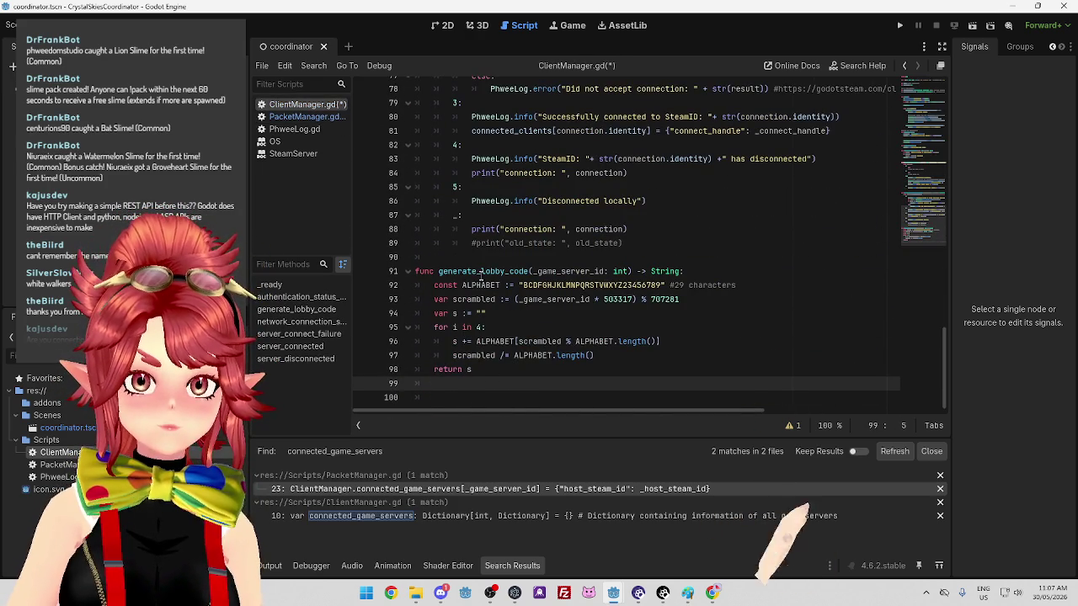
left_click(318, 128)
left_click(305, 116)
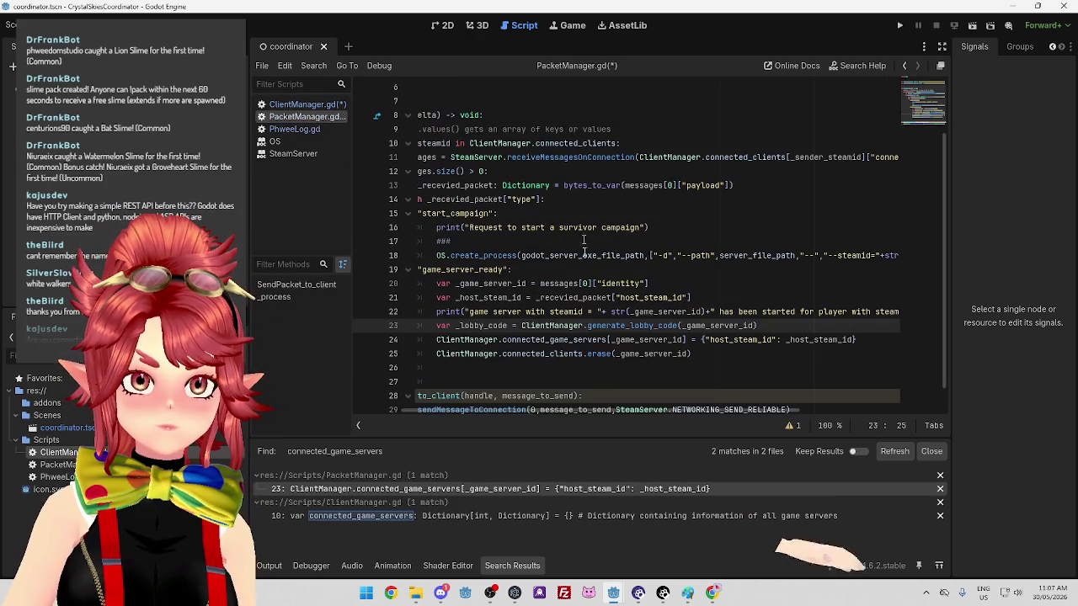
scroll(623, 339, "down", 1)
scroll(623, 338, "down", 1)
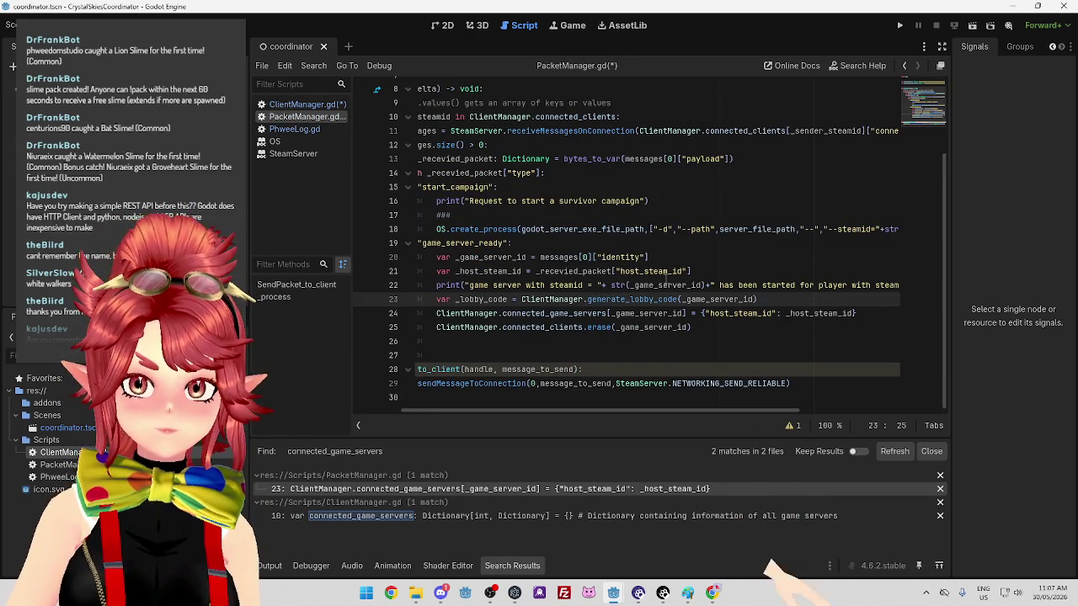
mouse_move(666, 411)
left_mouse_down()
mouse_move(717, 418)
mouse_move(671, 413)
left_mouse_up()
left_click_drag(455, 299, 504, 301)
key("ctrl+c")
left_click(493, 299)
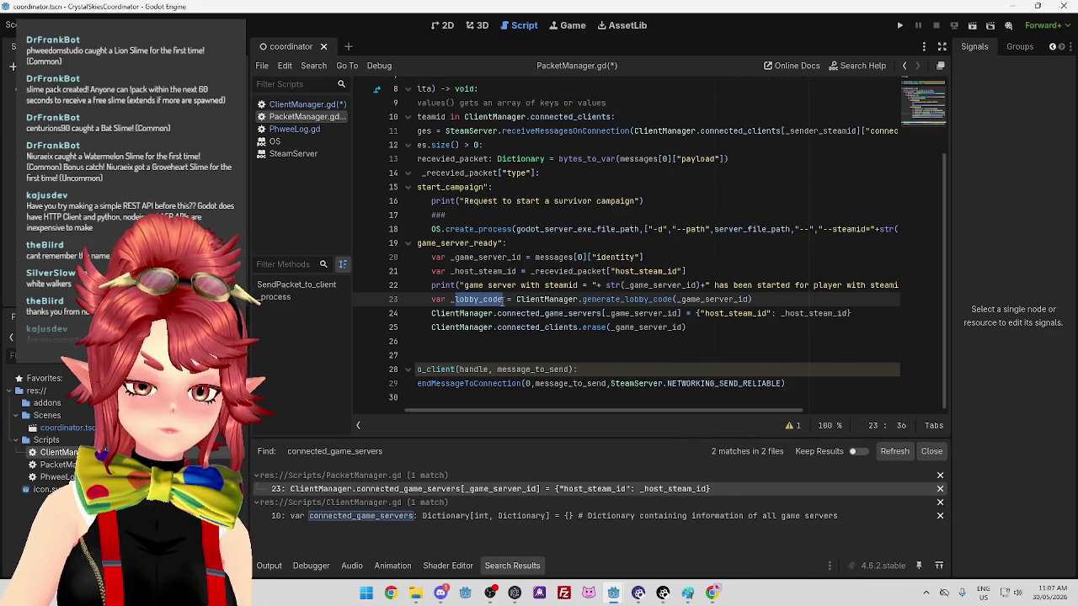
left_click_drag(627, 411, 699, 411)
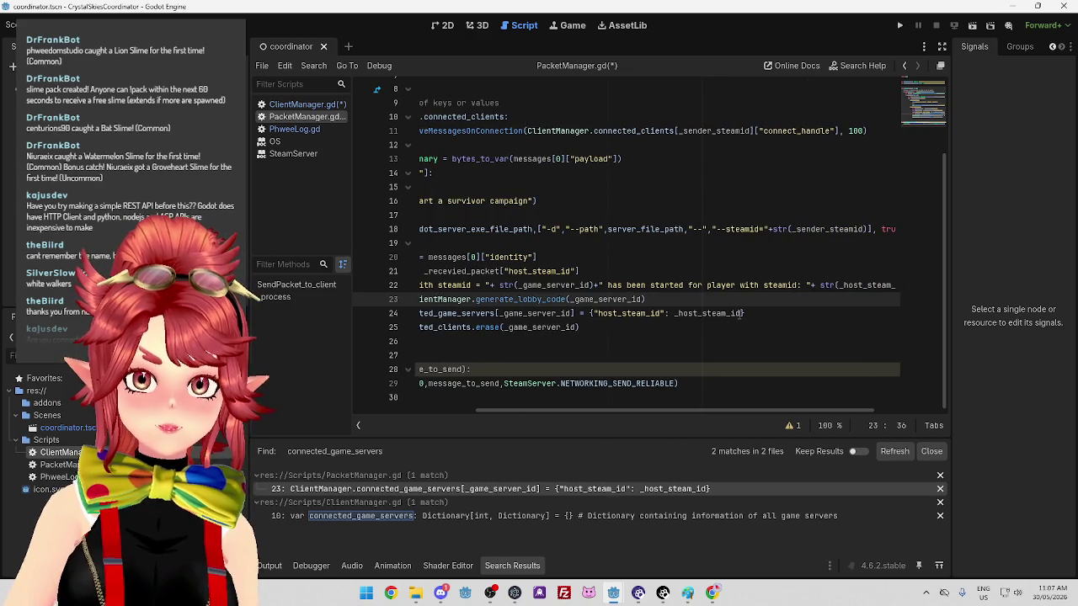
Add , "lobby_code": _lobby_code before the closing brace of the line 24 server entry
left_click(740, 313)
type(", \"")
key("ctrl+v")
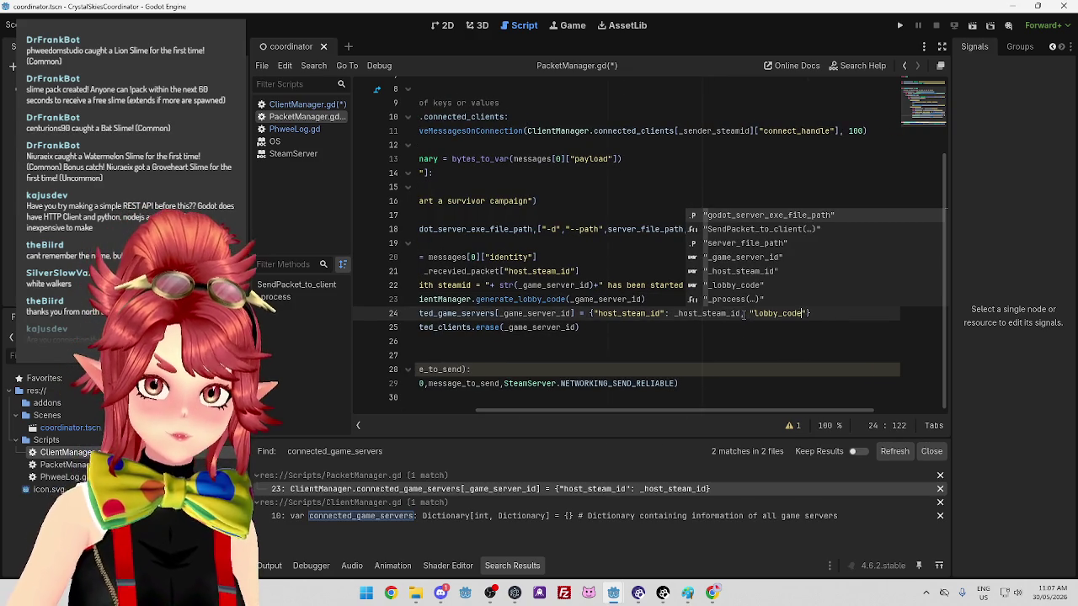
type(": lobby_code")
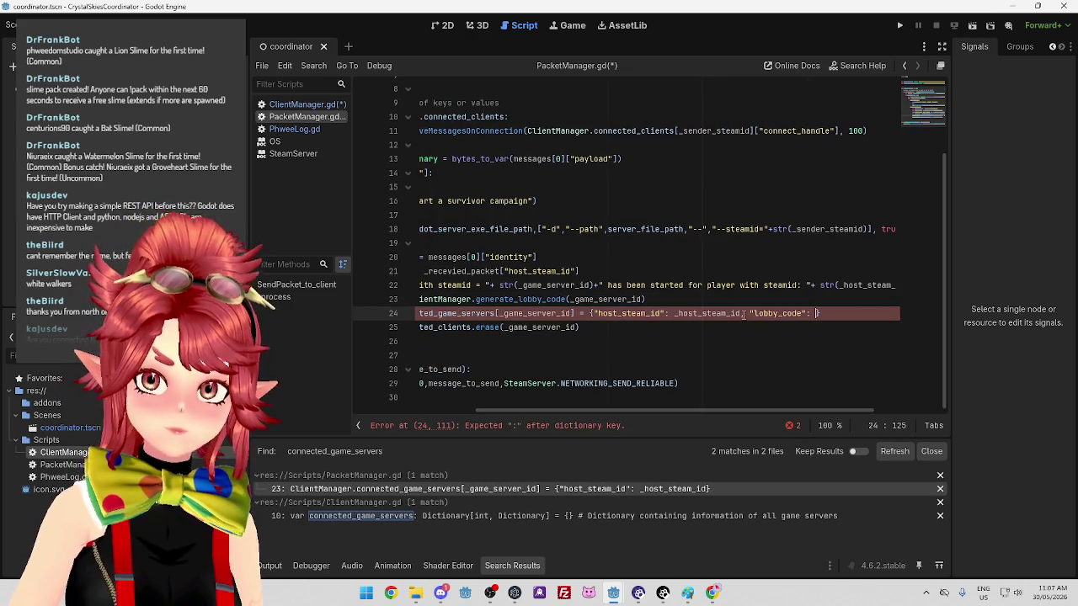
key("Left")
key("Left")
key("Left")
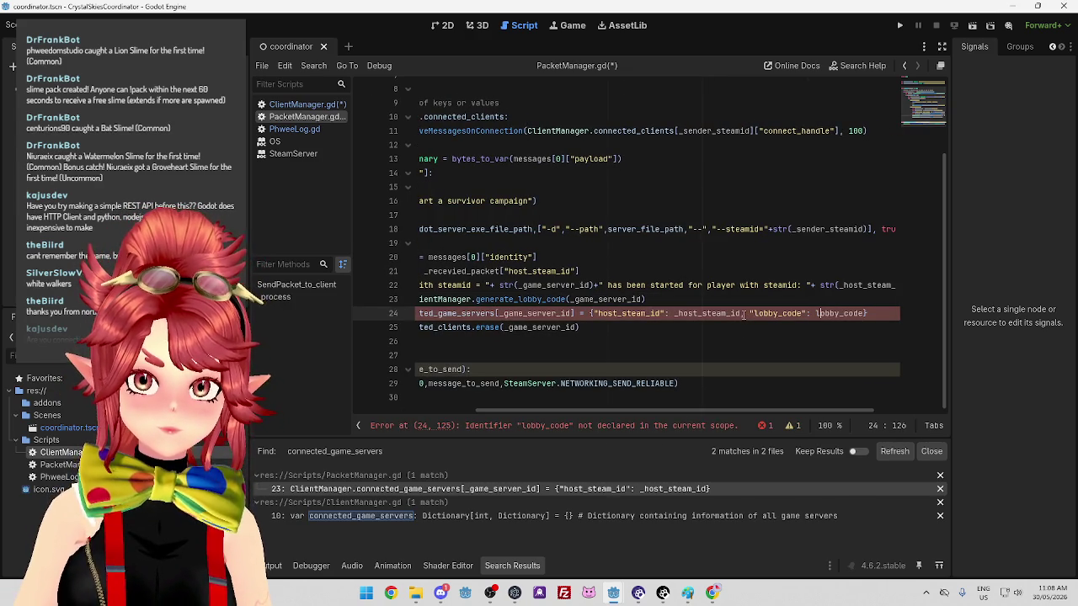
type("_")
left_click(768, 339)
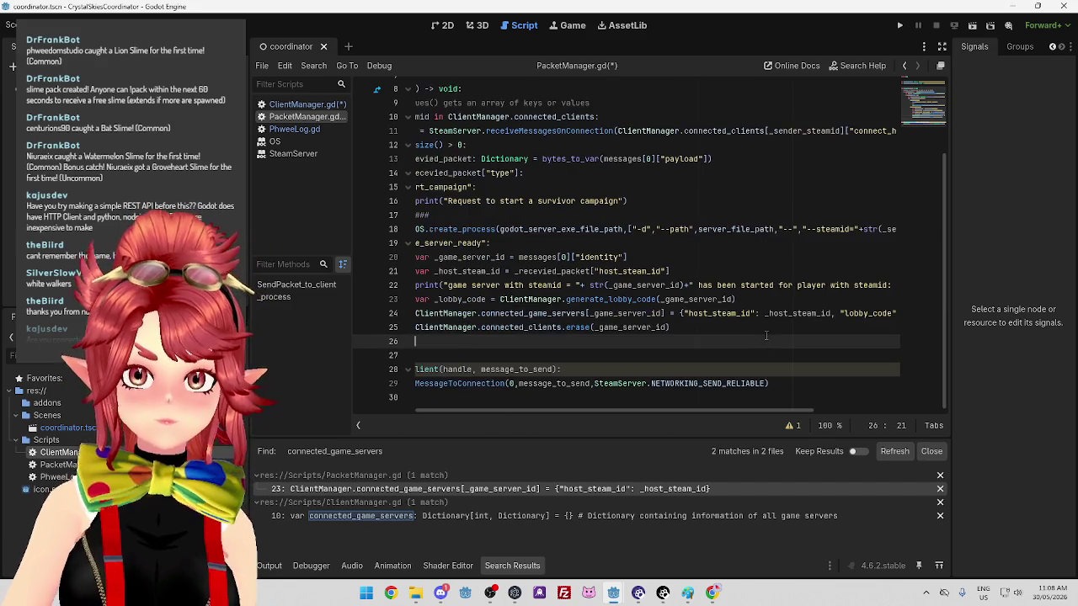
left_click_drag(681, 413, 634, 411)
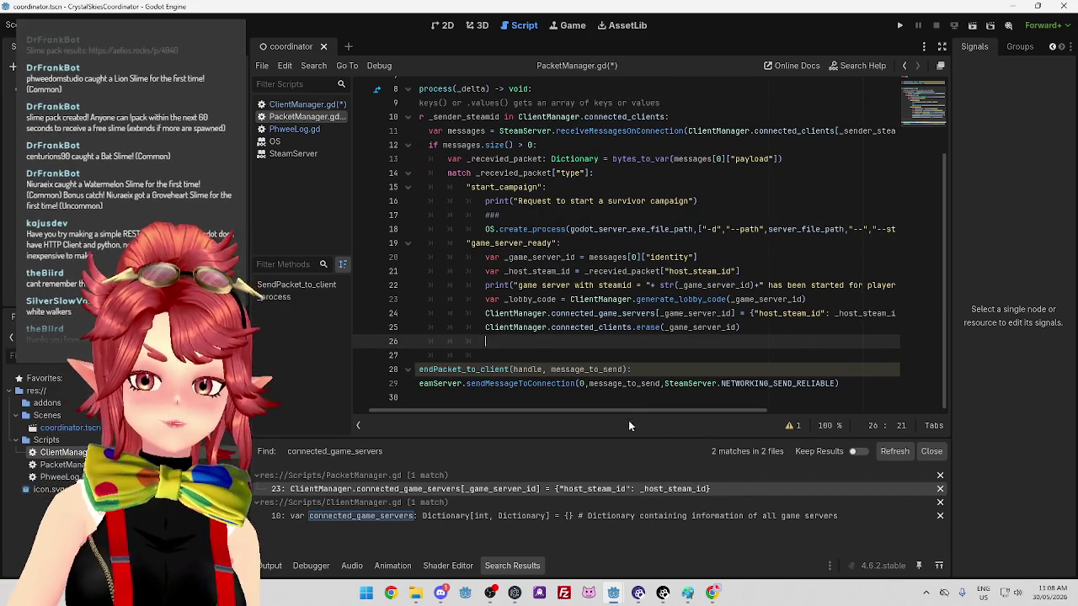
left_click_drag(628, 410, 612, 418)
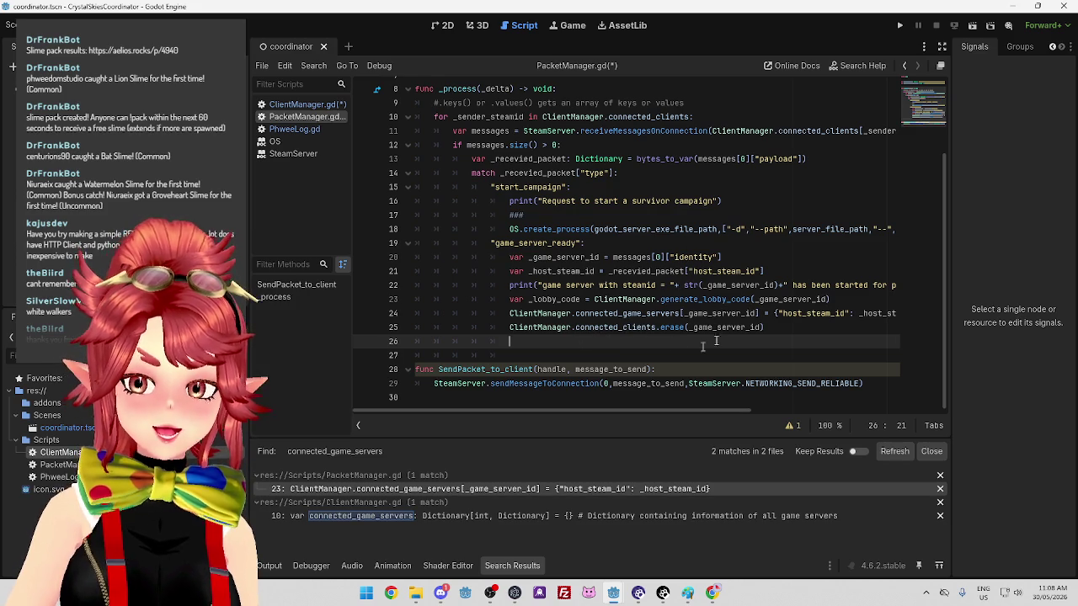
left_click(310, 105)
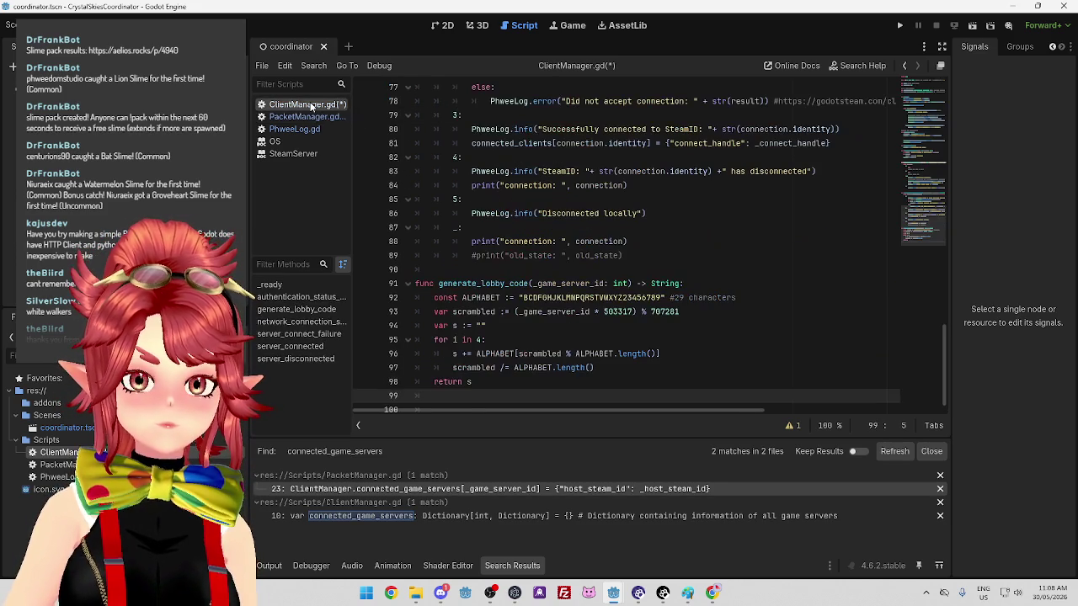
left_click(317, 119)
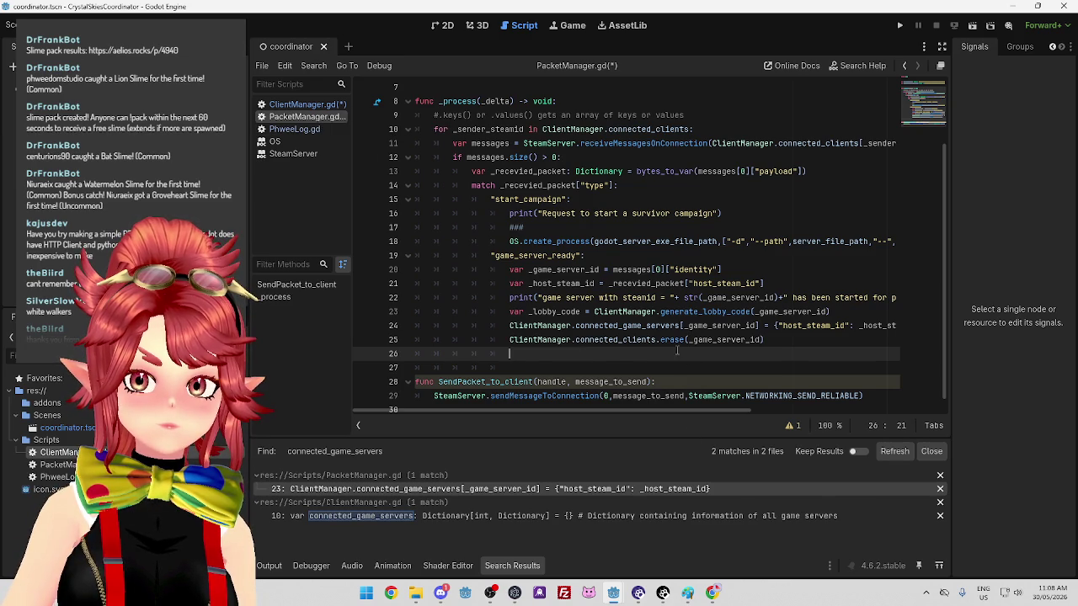
scroll(677, 351, "down", 1)
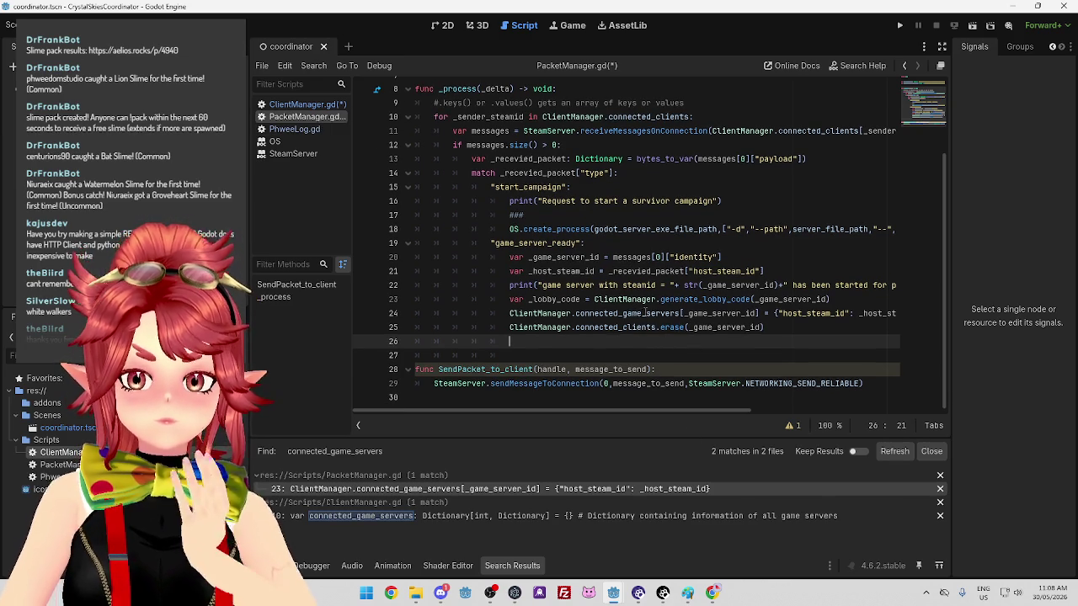
mouse_move(637, 318)
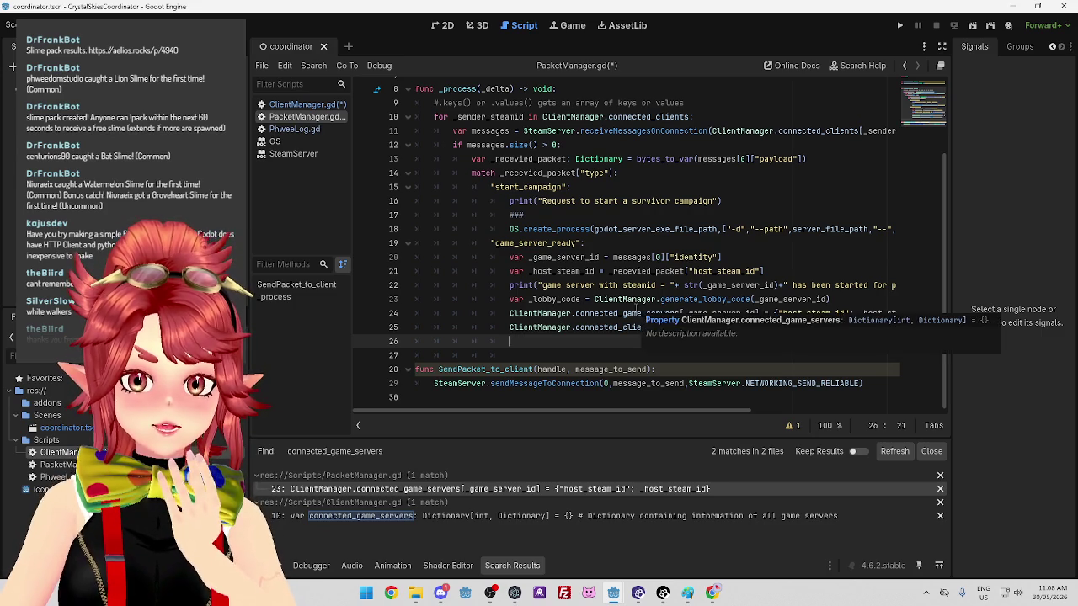
left_click(627, 299)
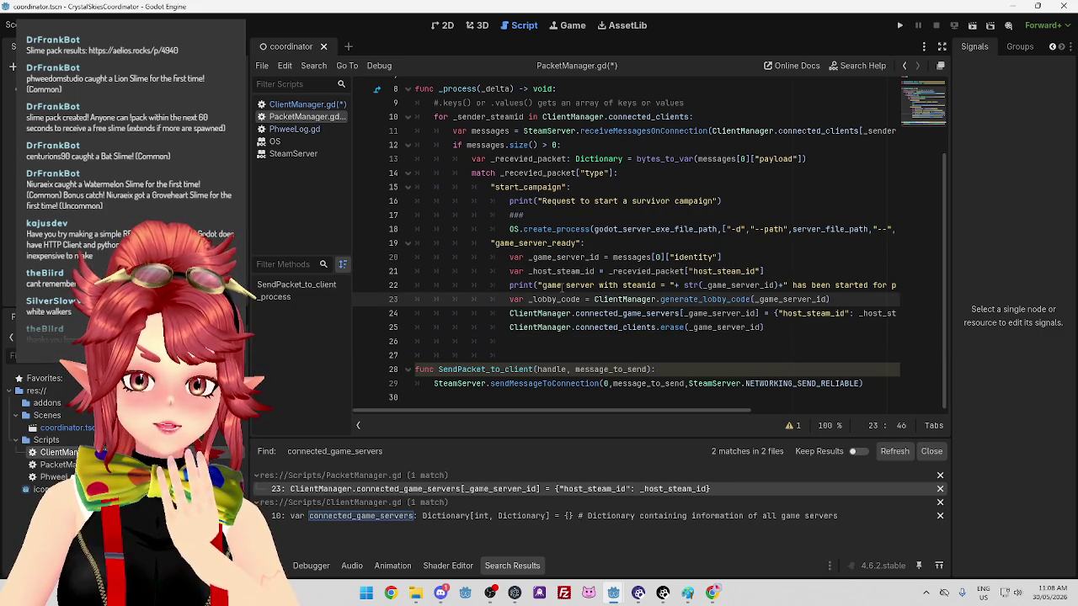
left_click(746, 300)
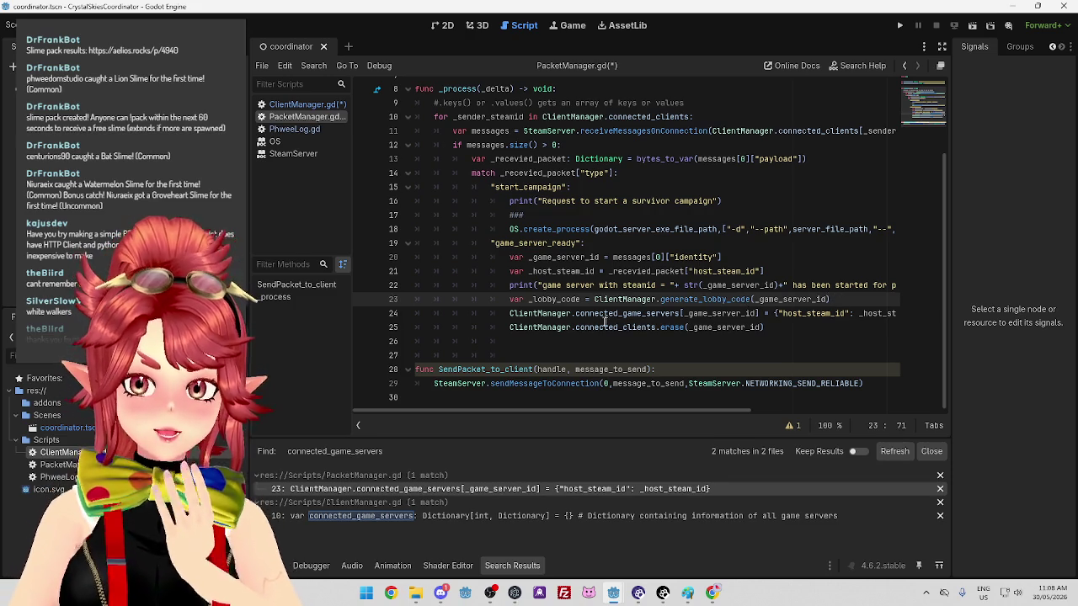
scroll(608, 322, "up", 3)
left_click(304, 104)
left_click_drag(945, 358, 950, 127)
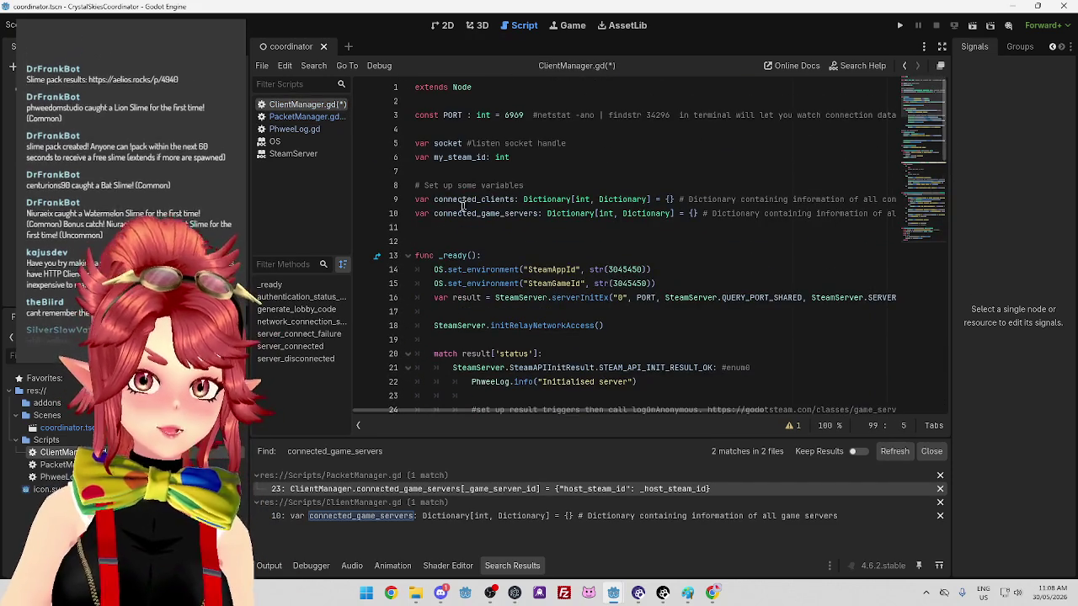
Search all scripts for connected_clients, jump to its line 81 use, then return to PacketManager.gd
double_click(472, 199)
key("ctrl+shift+f")
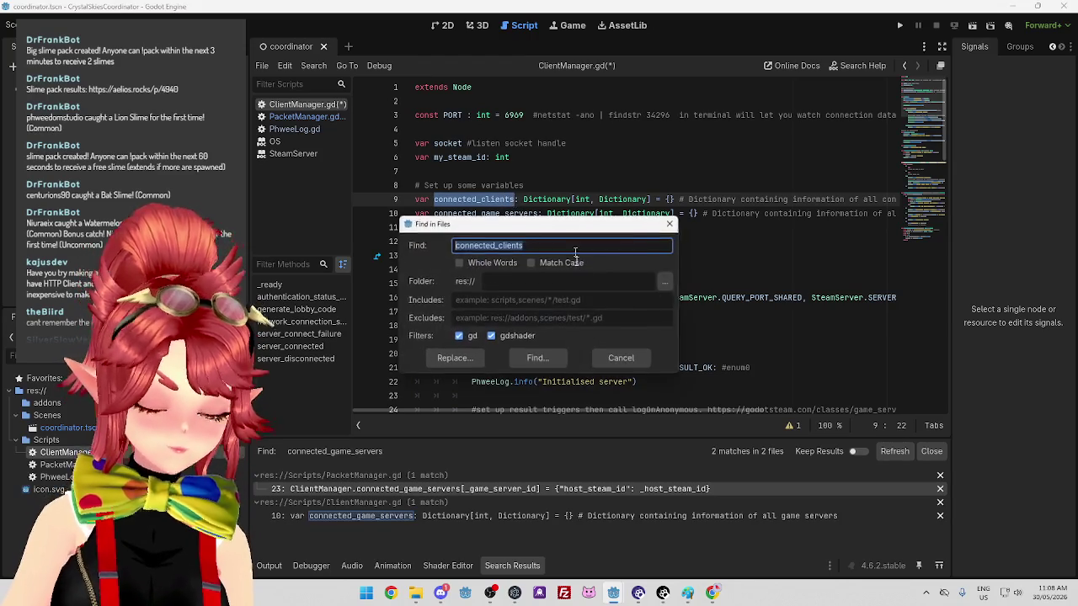
left_click(543, 356)
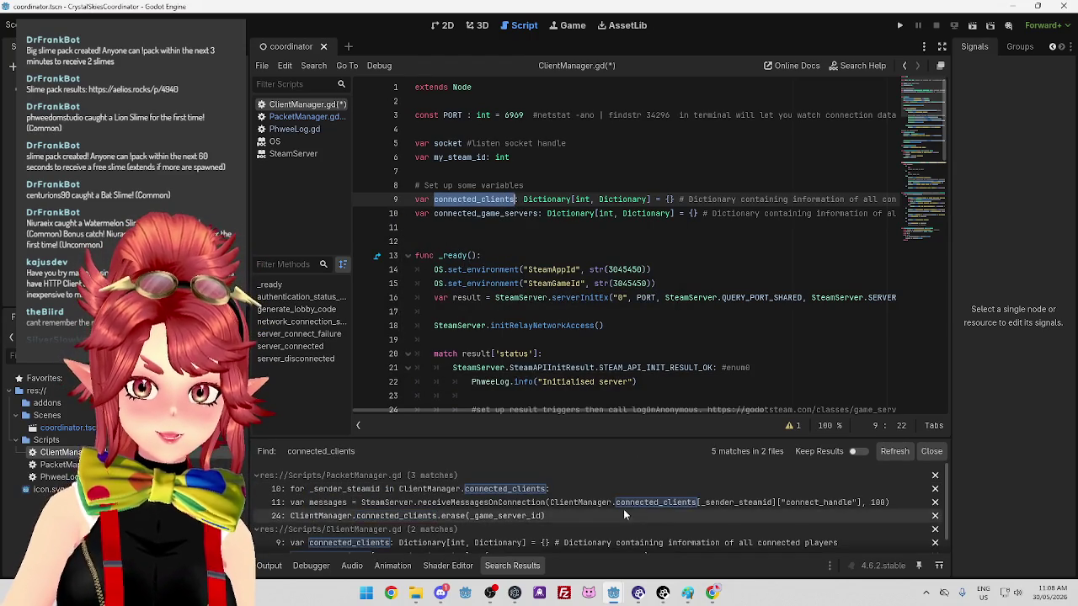
scroll(446, 497, "down", 1)
left_click(431, 544)
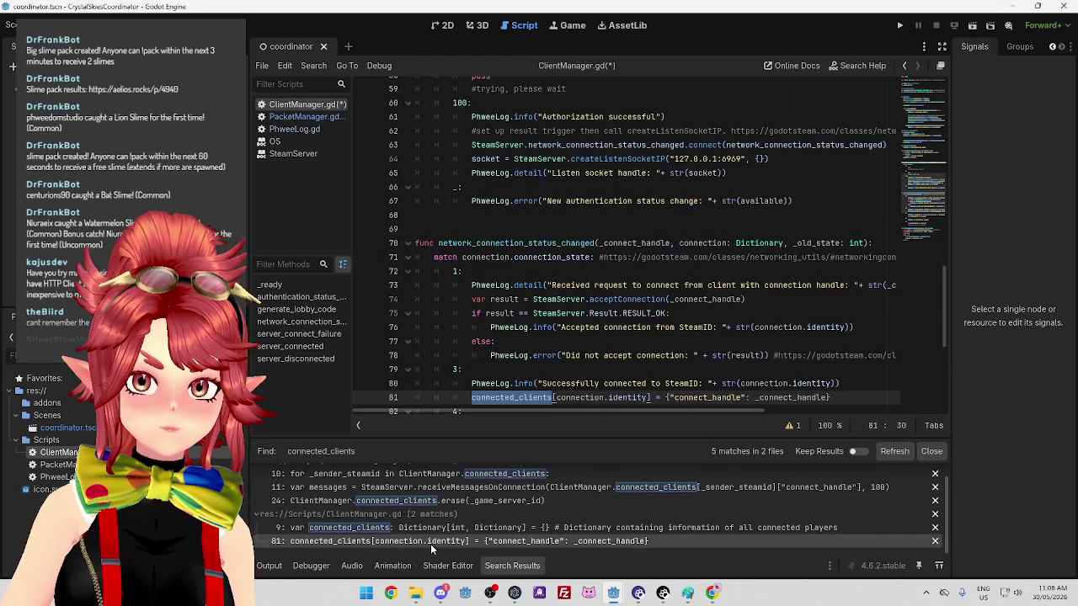
scroll(524, 334, "down", 2)
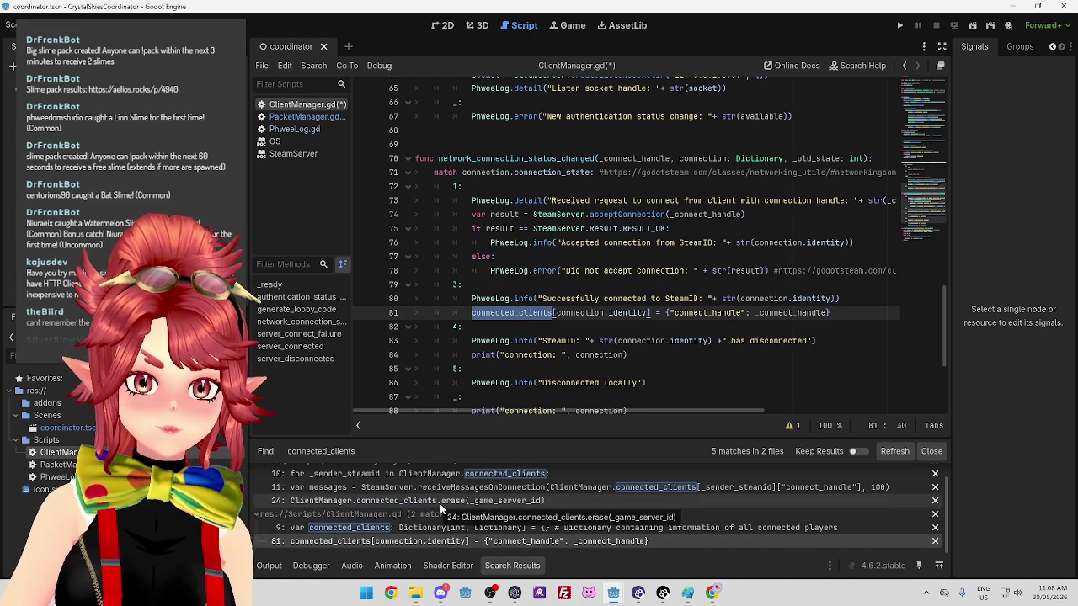
scroll(447, 497, "up", 1)
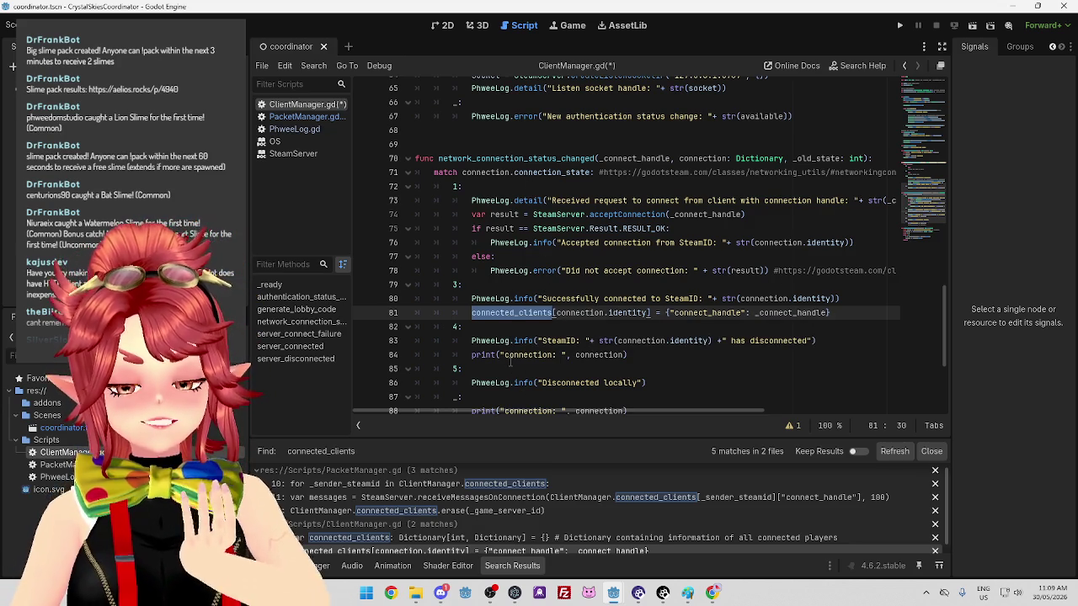
mouse_move(550, 313)
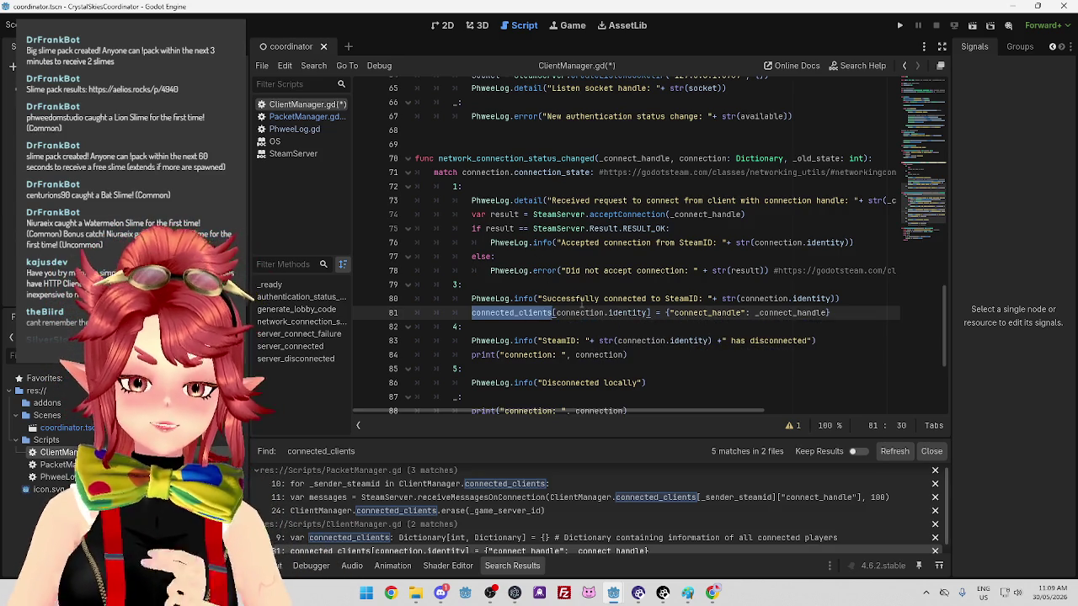
left_click(304, 116)
scroll(553, 256, "down", 2)
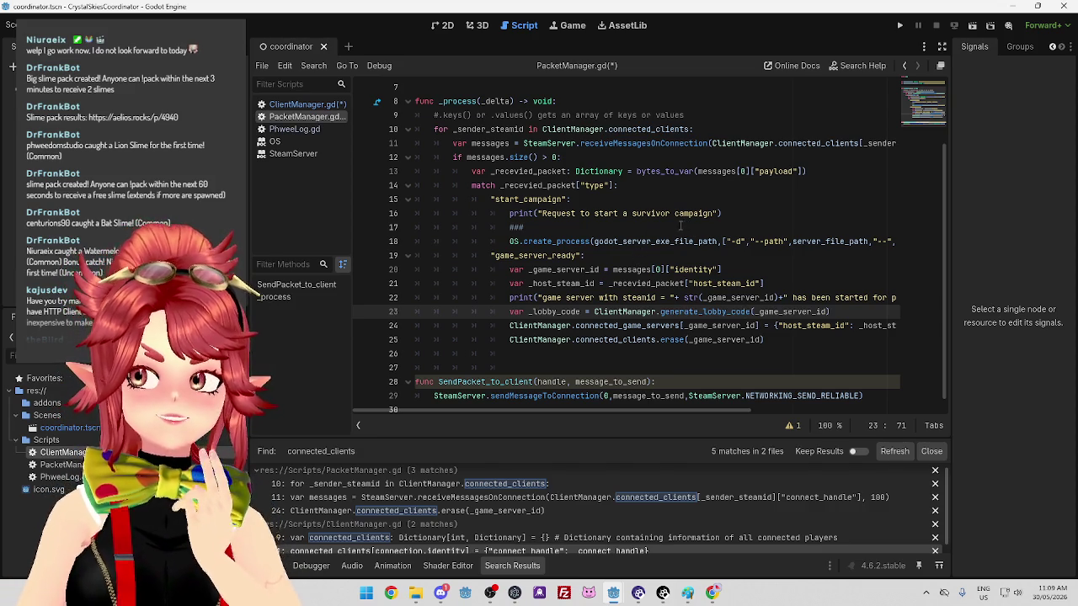
left_click(1045, 594)
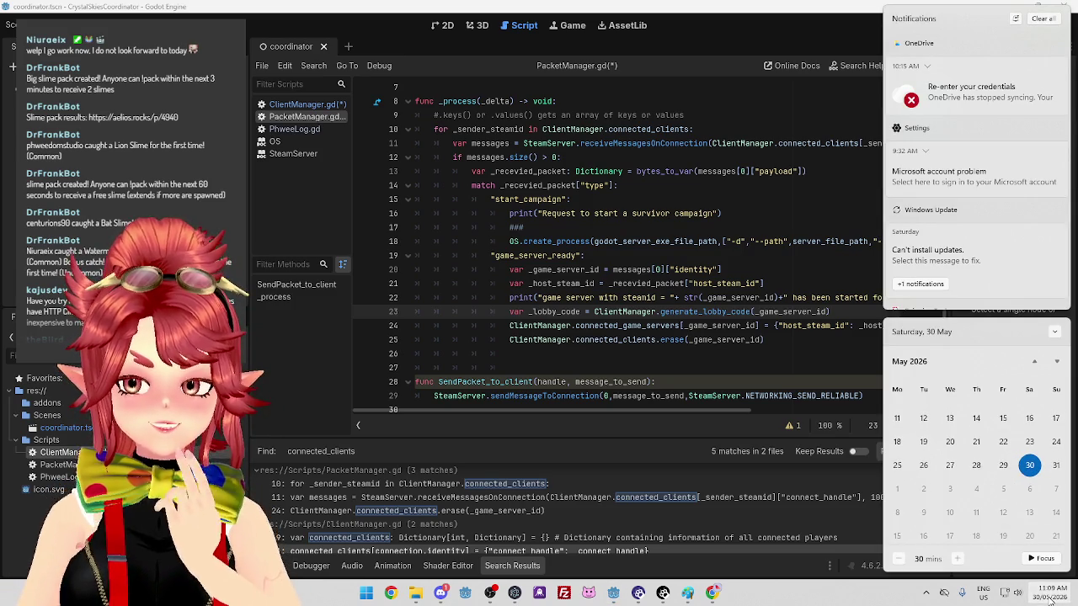
left_click(1049, 596)
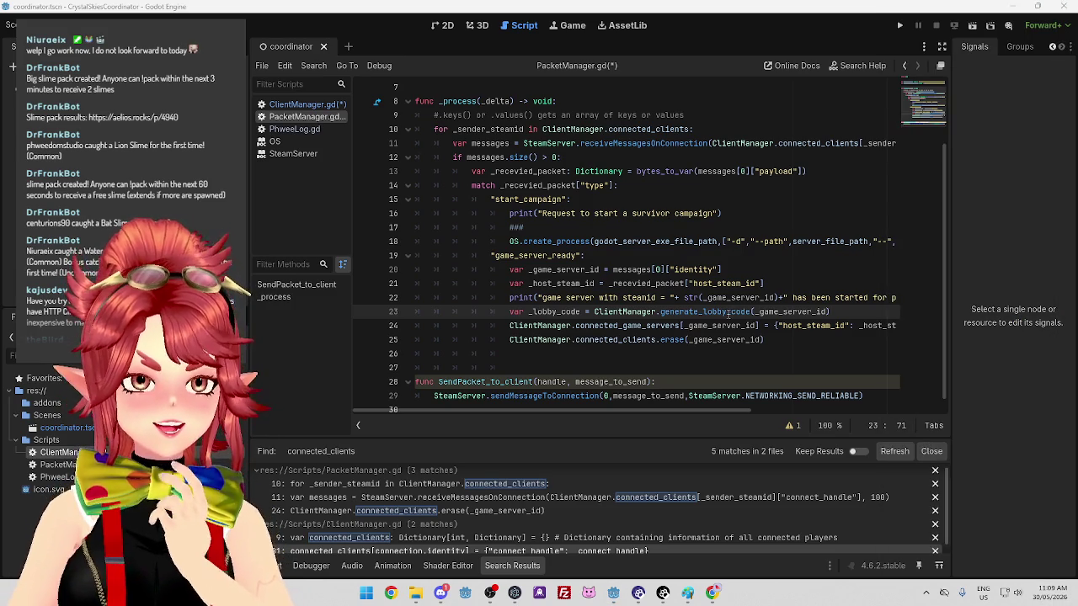
left_click(658, 354)
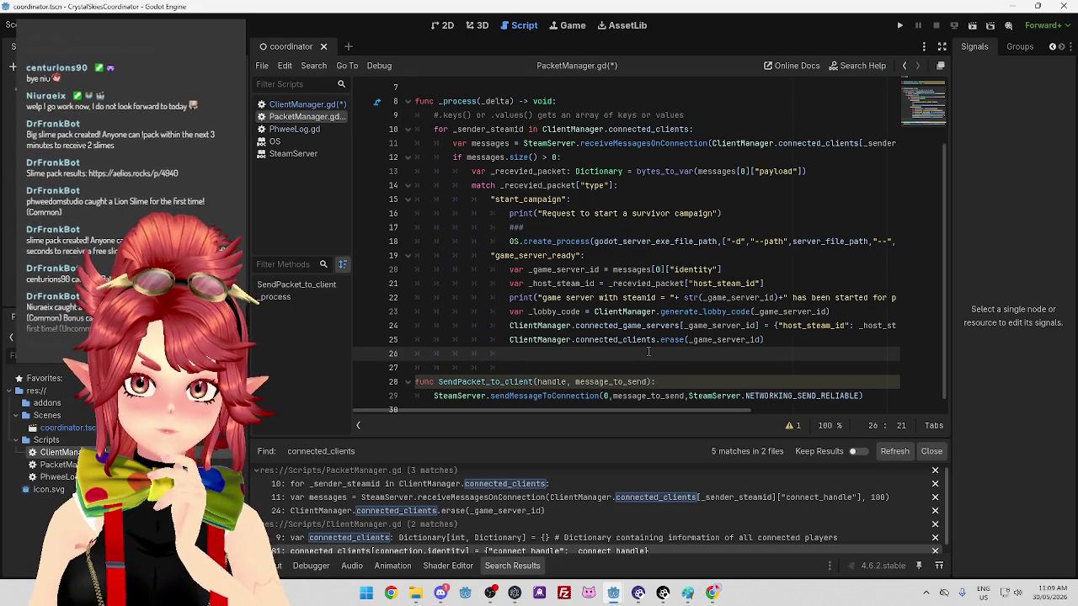
mouse_move(685, 411)
left_mouse_down()
mouse_move(834, 410)
mouse_move(682, 412)
left_mouse_up()
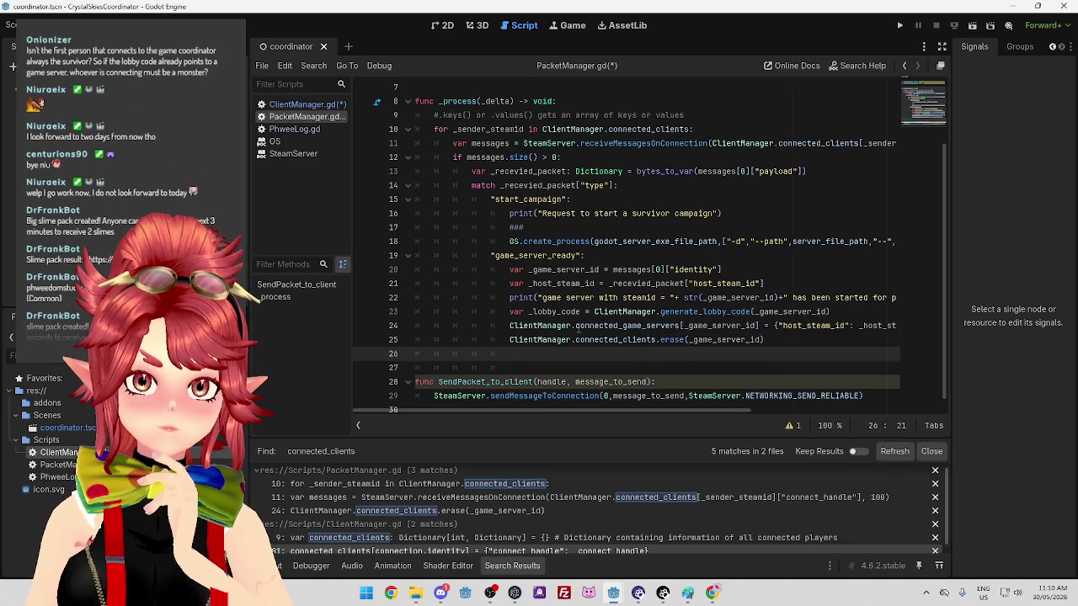
left_click(576, 327)
left_click_drag(576, 327, 767, 330)
left_click(810, 326)
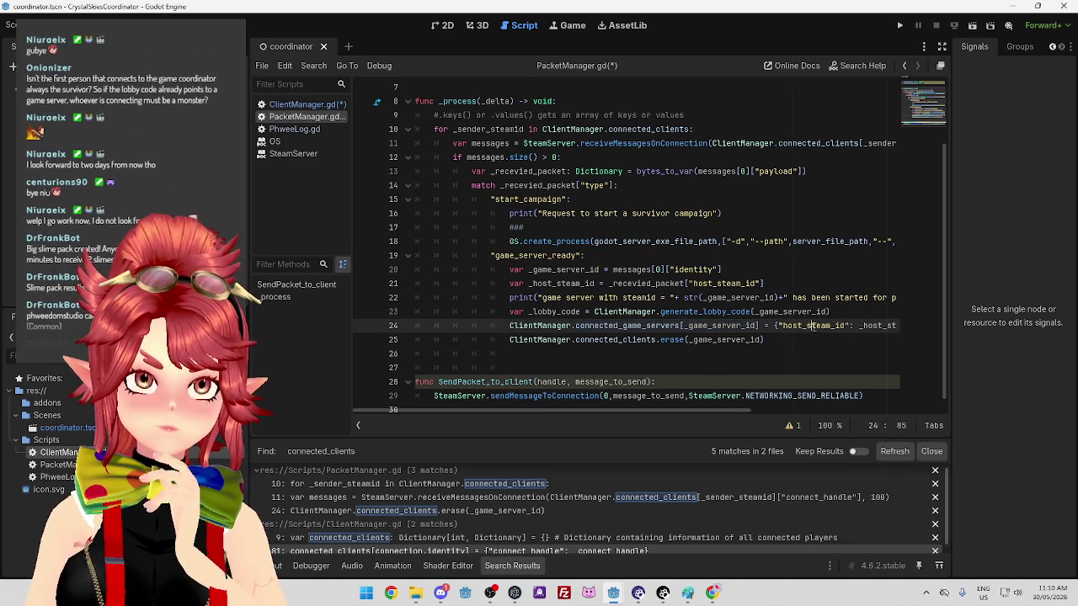
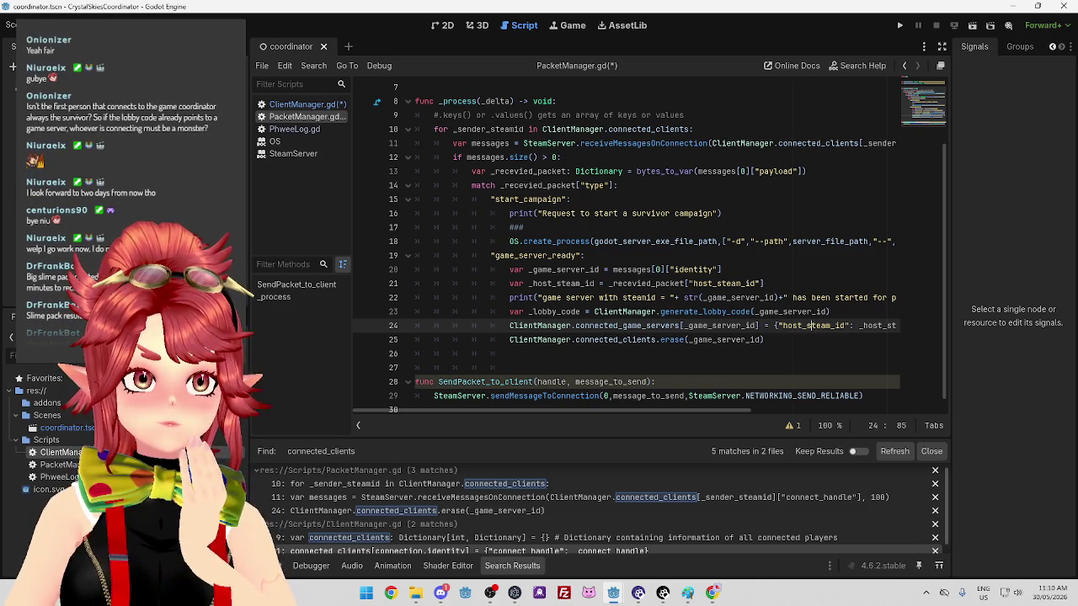
Examine the connected_game_servers assignment on line 24 by selecting its parts
left_click(682, 383)
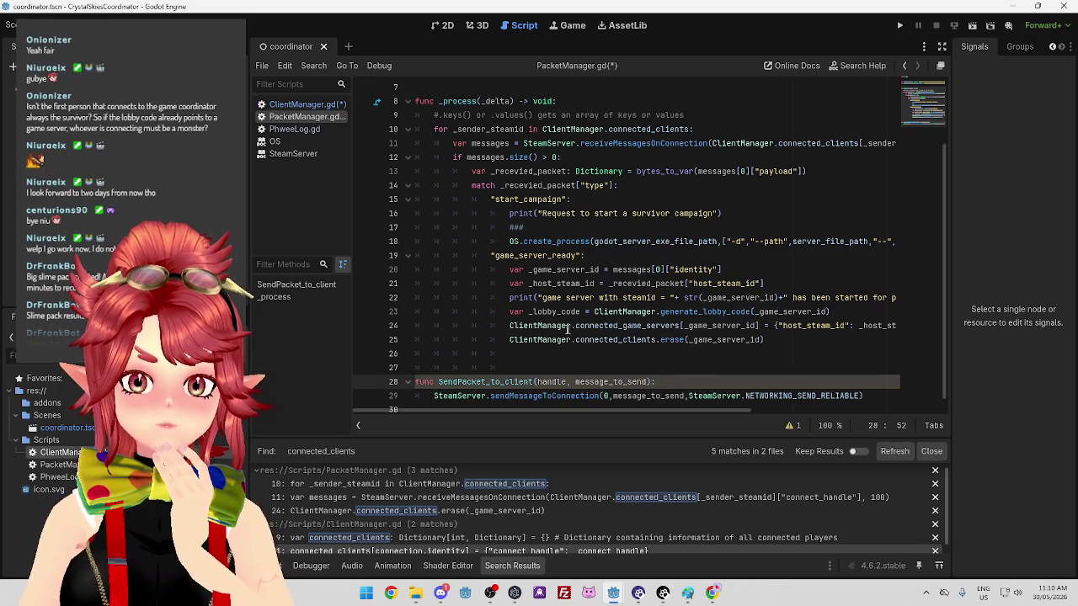
mouse_move(758, 326)
left_mouse_down()
mouse_move(539, 341)
mouse_move(766, 329)
mouse_move(546, 326)
left_mouse_up()
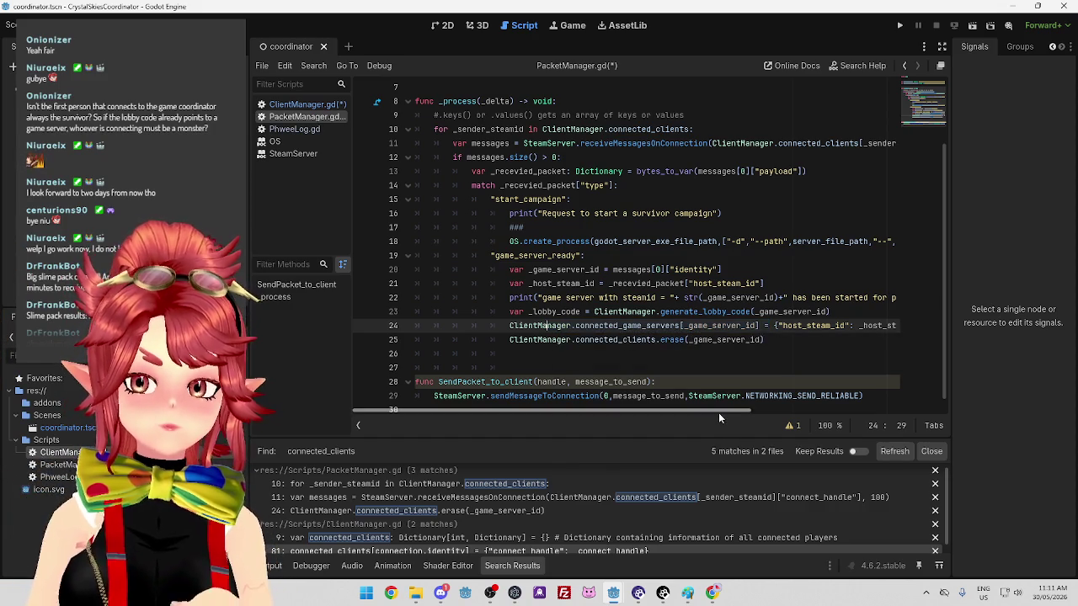
left_click_drag(718, 412, 735, 411)
left_click_drag(551, 339, 637, 339)
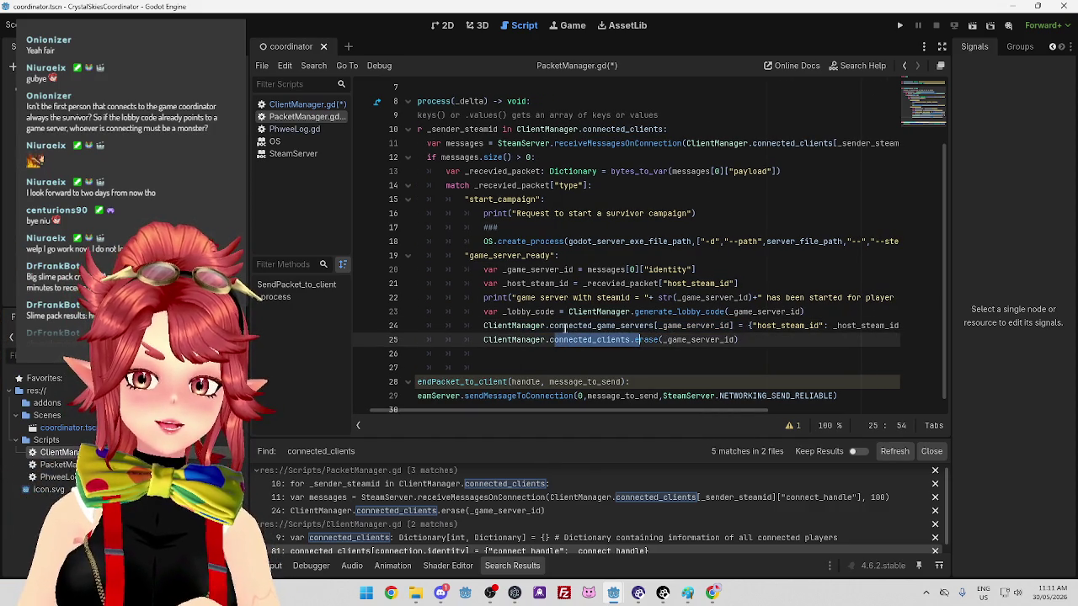
left_click_drag(563, 325, 654, 325)
mouse_move(660, 411)
left_mouse_down()
mouse_move(783, 411)
mouse_move(679, 408)
left_mouse_up()
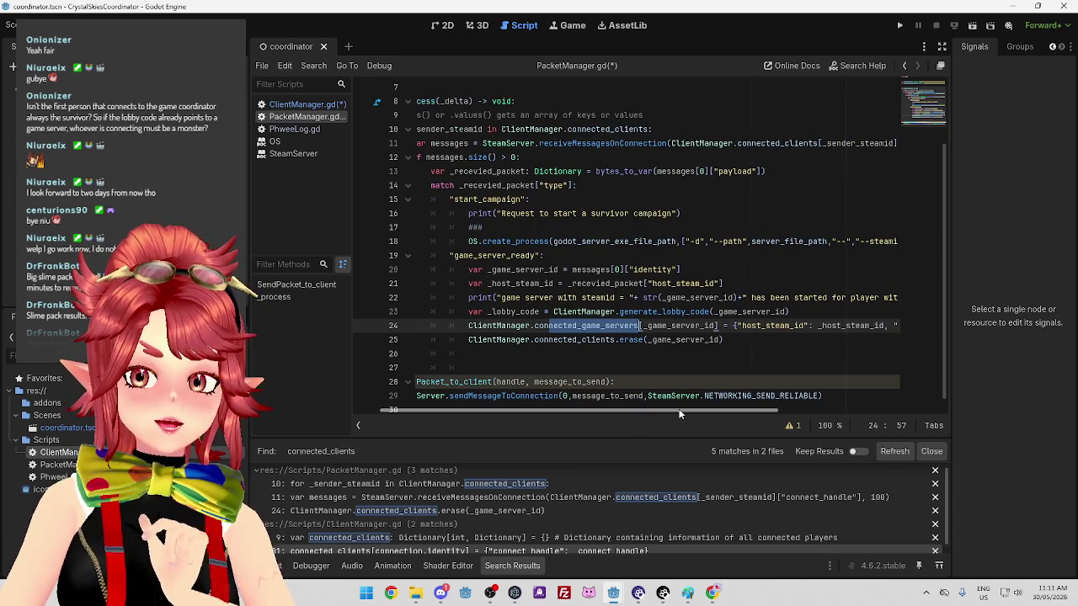
left_click_drag(680, 411, 648, 409)
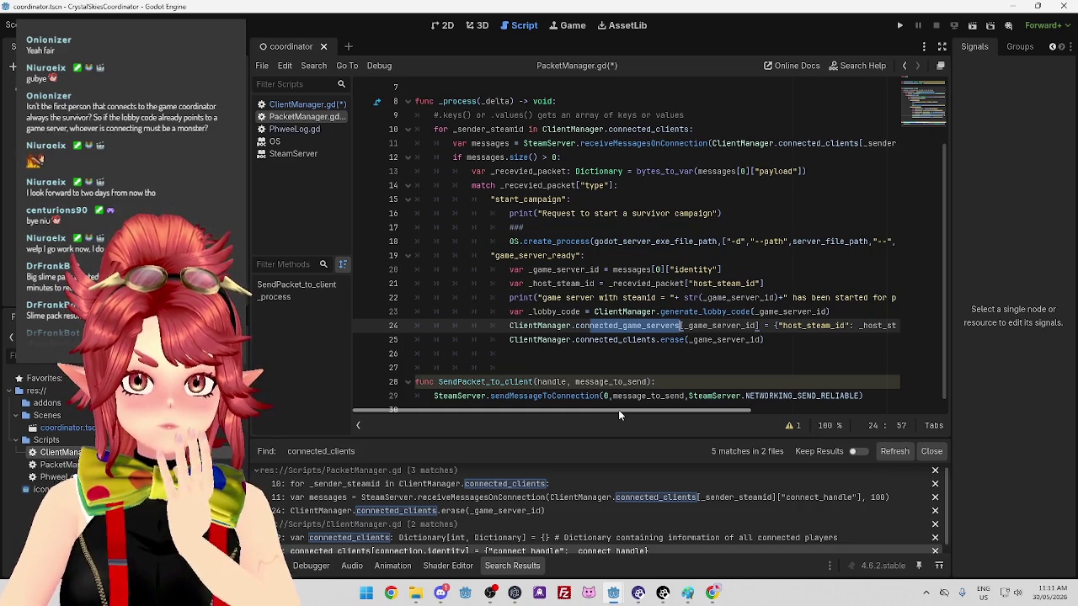
mouse_move(618, 409)
left_mouse_down()
mouse_move(667, 415)
mouse_move(605, 407)
mouse_move(711, 409)
mouse_move(601, 397)
left_mouse_up()
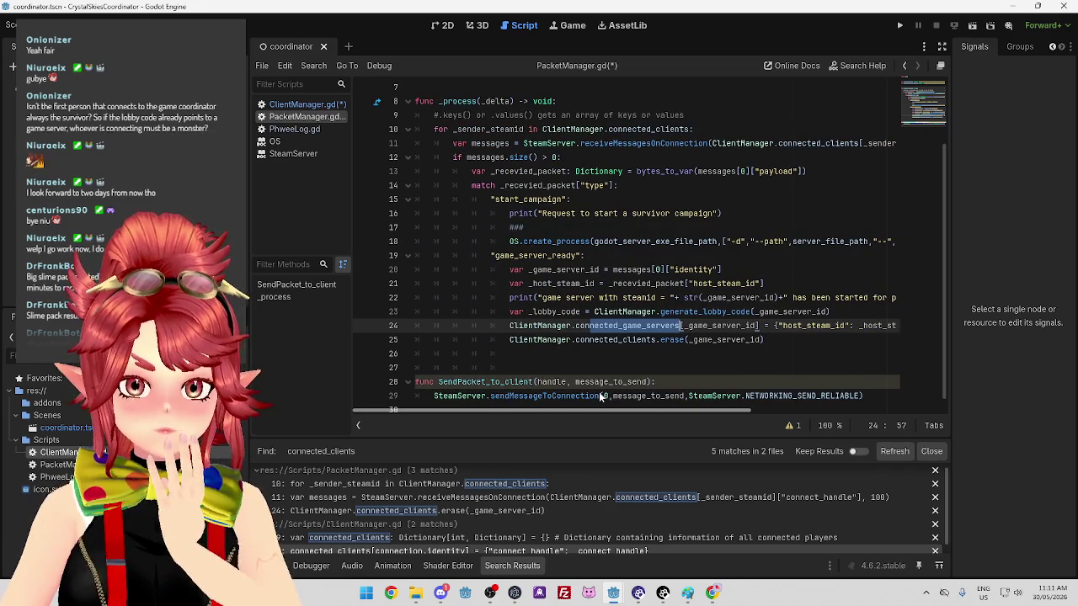
mouse_move(600, 397)
left_mouse_down()
mouse_move(780, 419)
mouse_move(619, 407)
left_mouse_up()
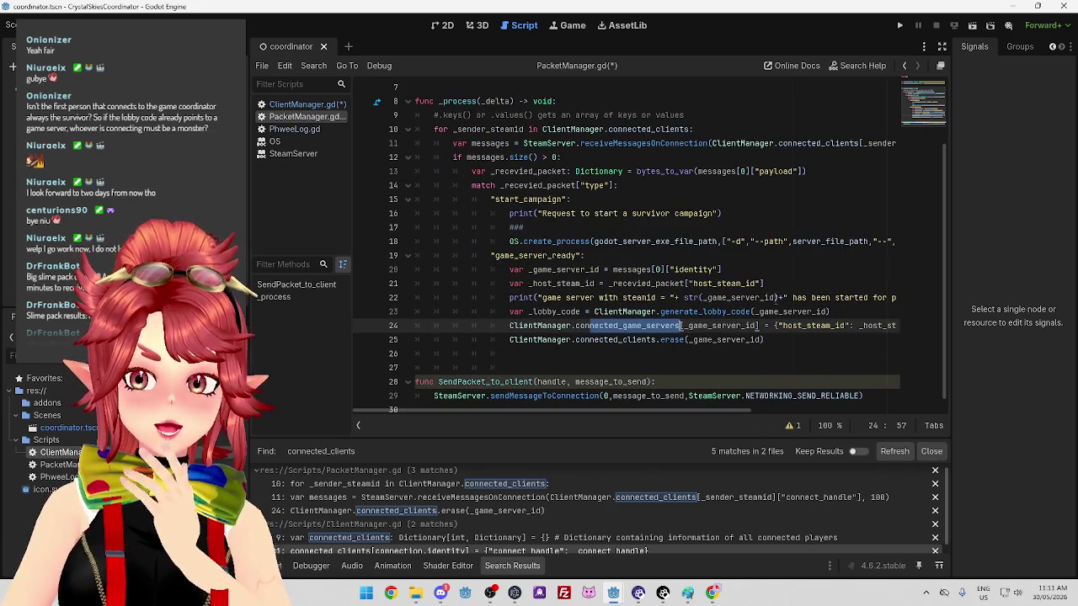
left_click(848, 312)
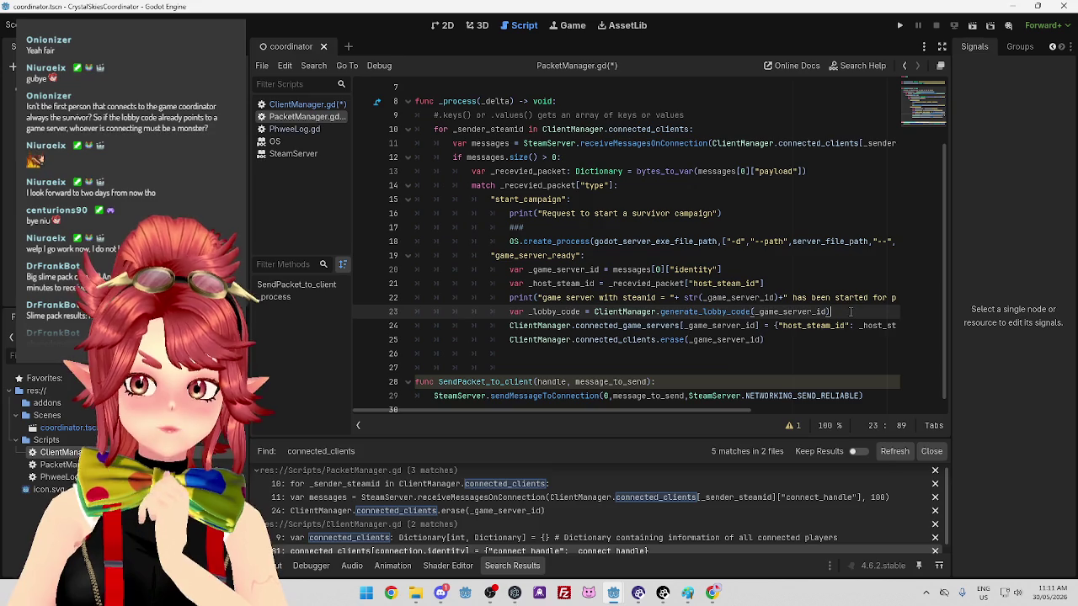
mouse_move(720, 413)
left_mouse_down()
mouse_move(807, 413)
mouse_move(729, 399)
left_mouse_up()
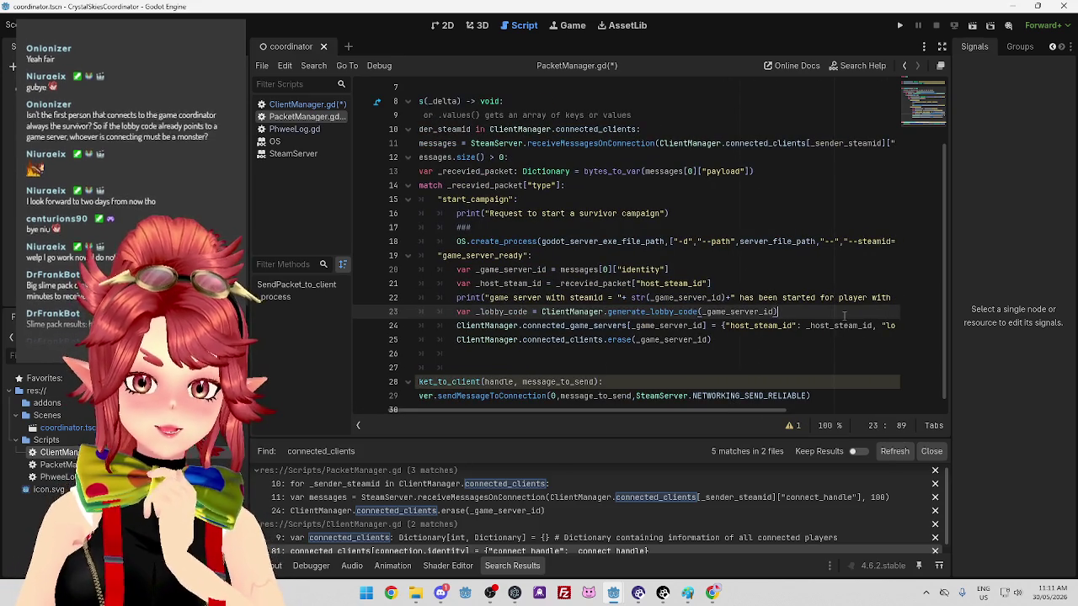
Insert a blank line after line 23, then remove it again
key("Return")
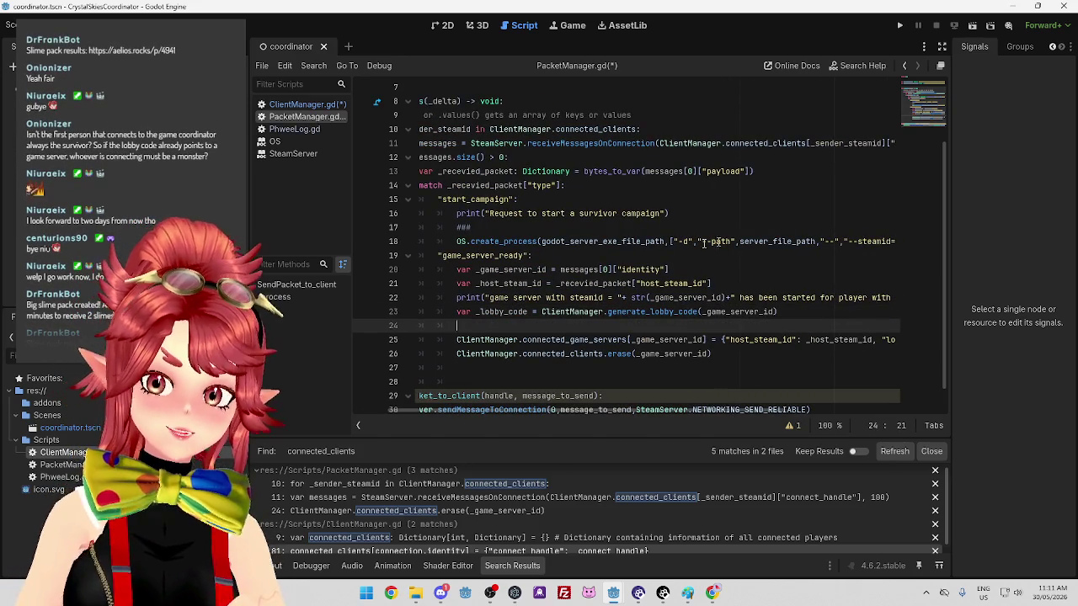
scroll(596, 263, "down", 1)
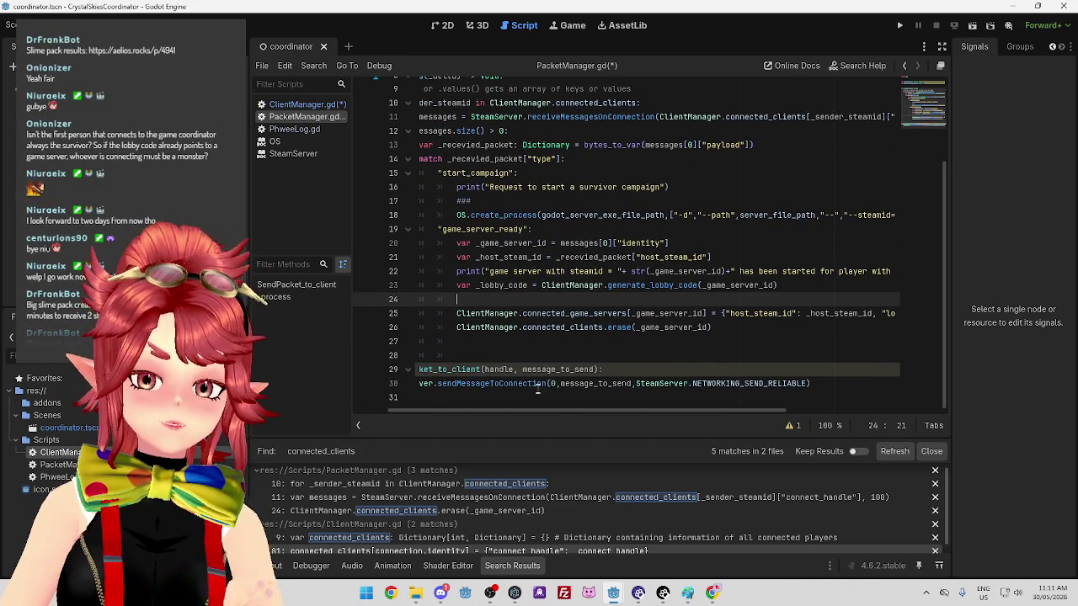
left_click_drag(559, 411, 507, 420)
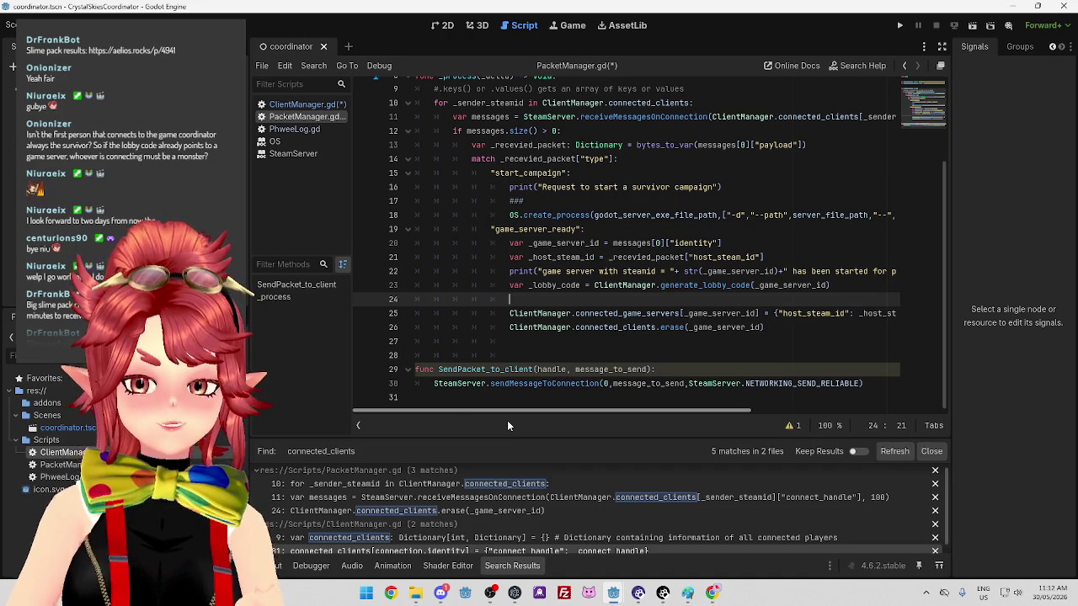
scroll(507, 421, "right", 3)
scroll(590, 448, "right", 3)
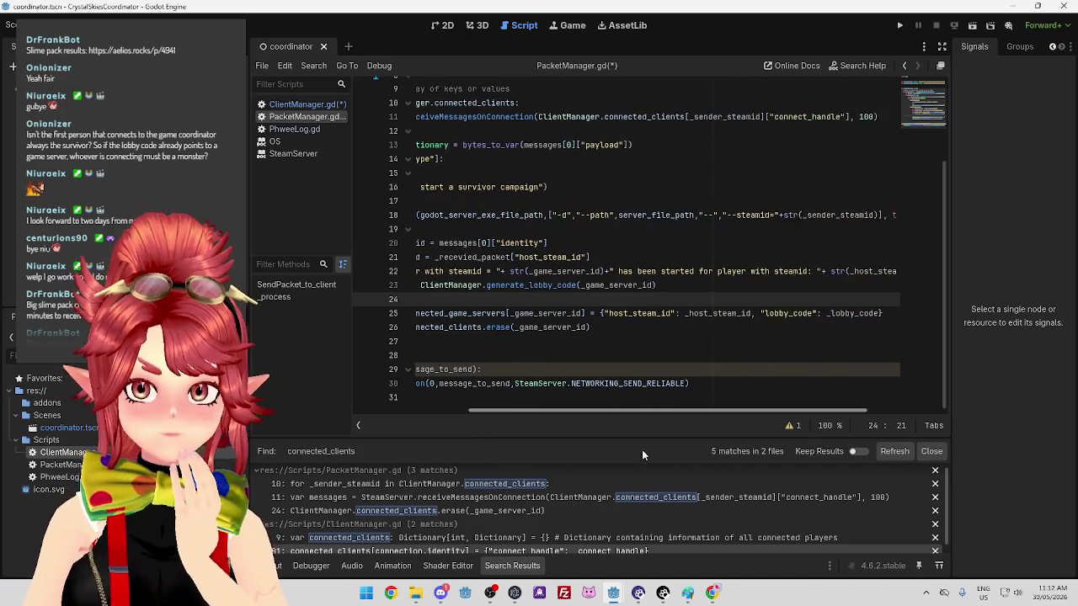
scroll(492, 412, "left", 6)
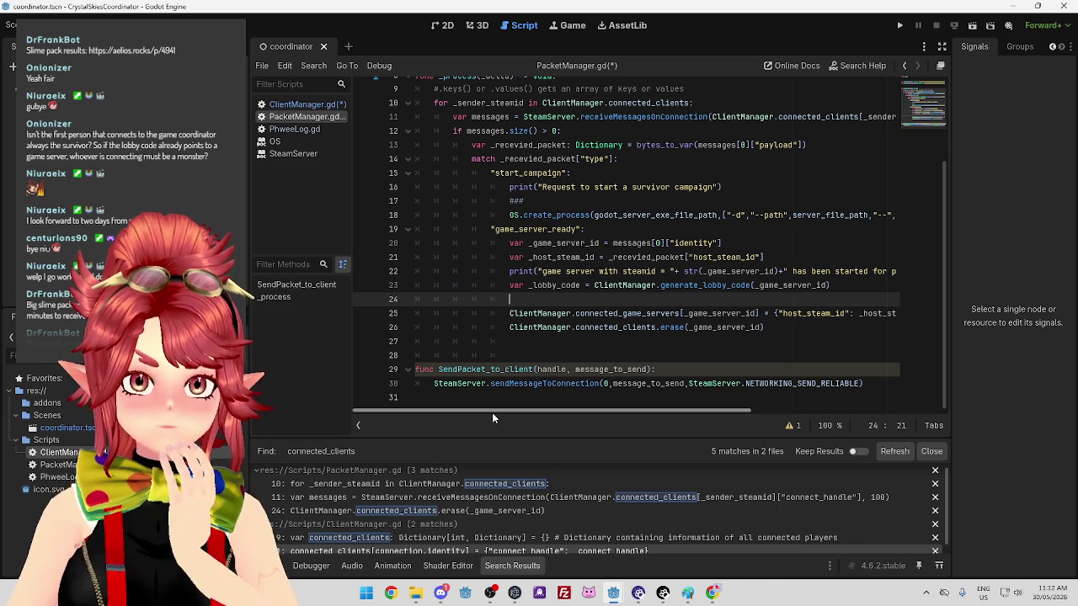
scroll(496, 413, "right", 3)
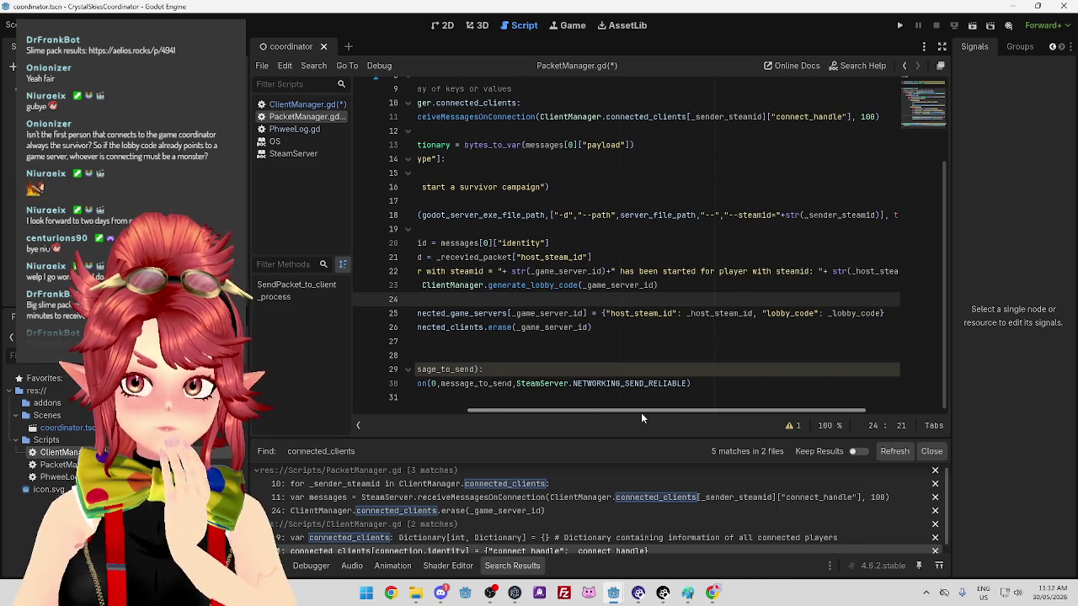
scroll(590, 411, "left", 2)
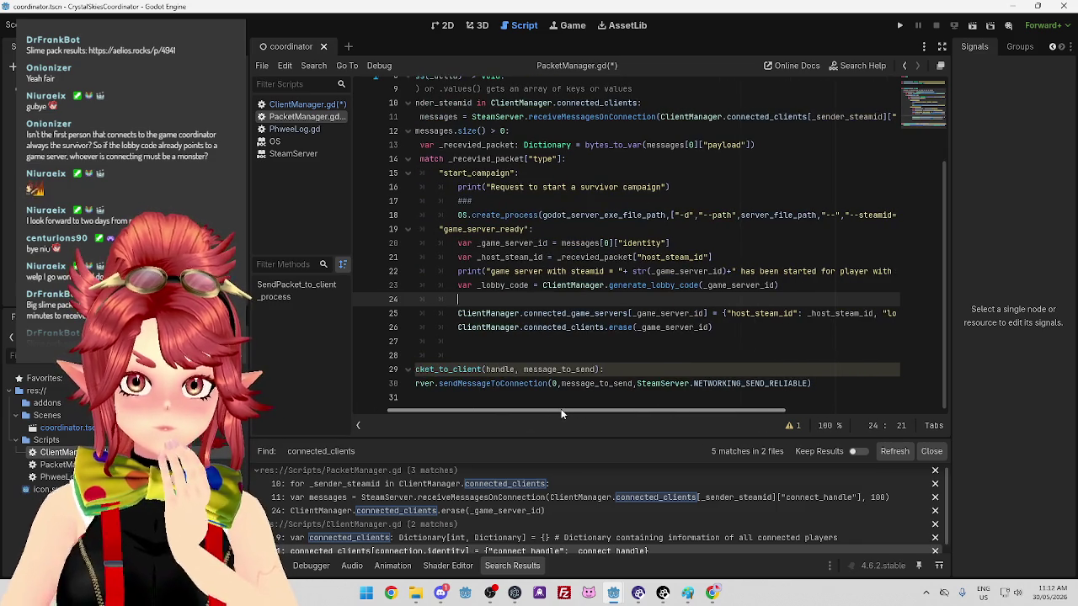
scroll(572, 411, "right", 1)
scroll(581, 411, "left", 2)
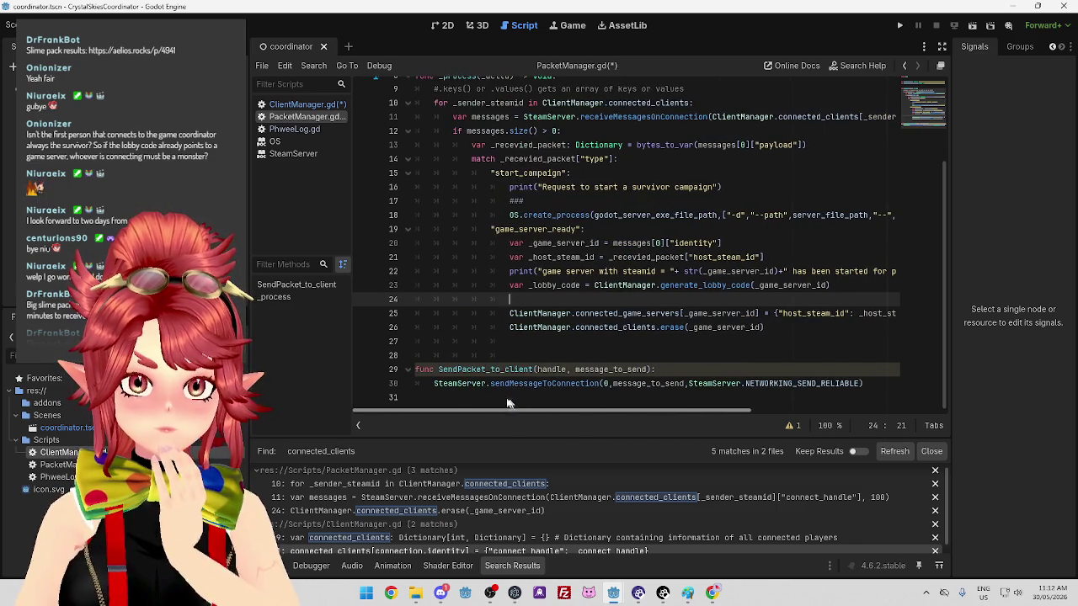
left_click_drag(526, 299, 378, 302)
key("BackSpace")
key("BackSpace")
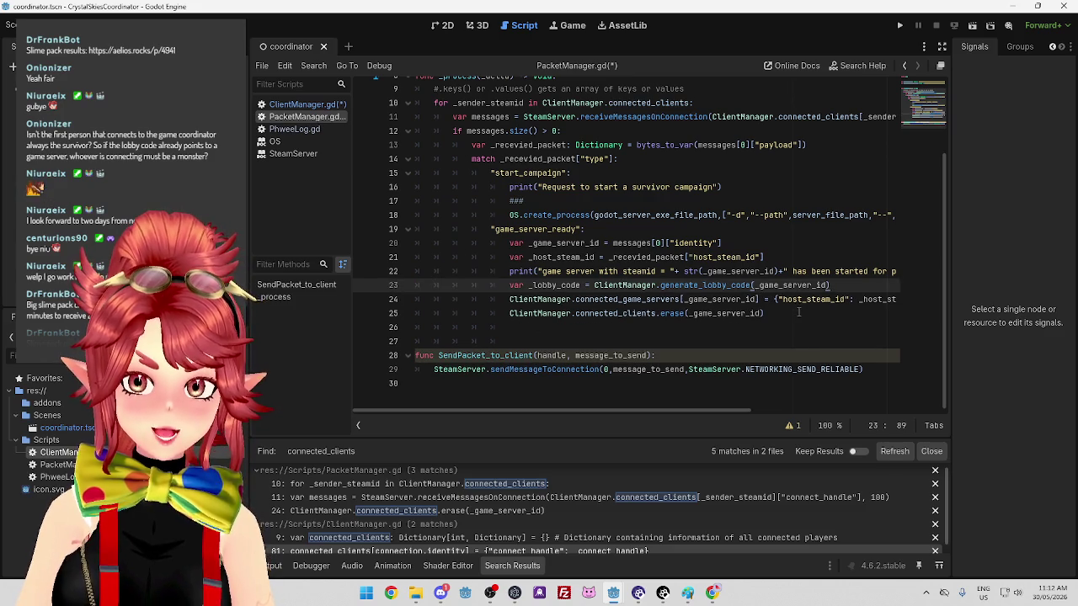
Write ClientManager.advise_lobby_code() on line 26, copying the ClientManager. prefix from line 24
left_click(629, 326)
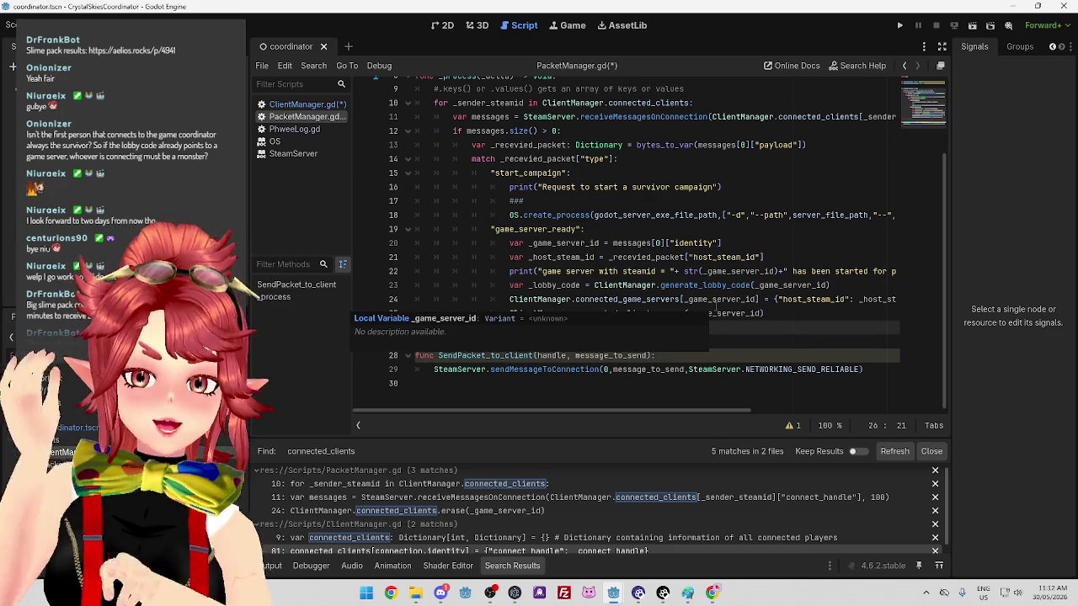
mouse_move(703, 411)
left_mouse_down()
mouse_move(868, 412)
mouse_move(714, 407)
mouse_move(836, 399)
left_mouse_up()
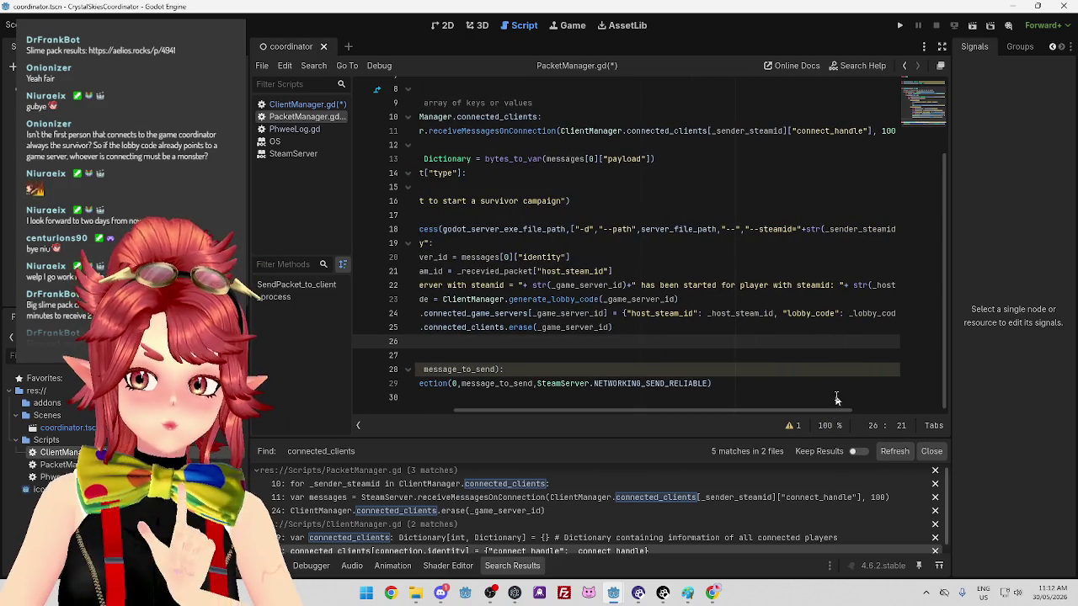
double_click(712, 313)
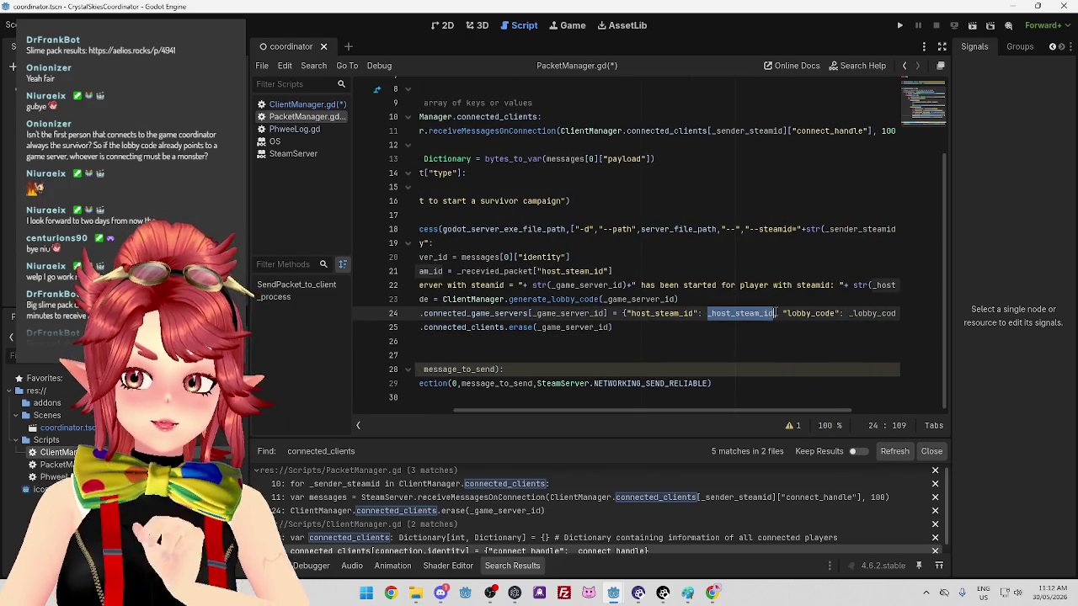
left_click(703, 314)
left_click_drag(703, 313, 776, 313)
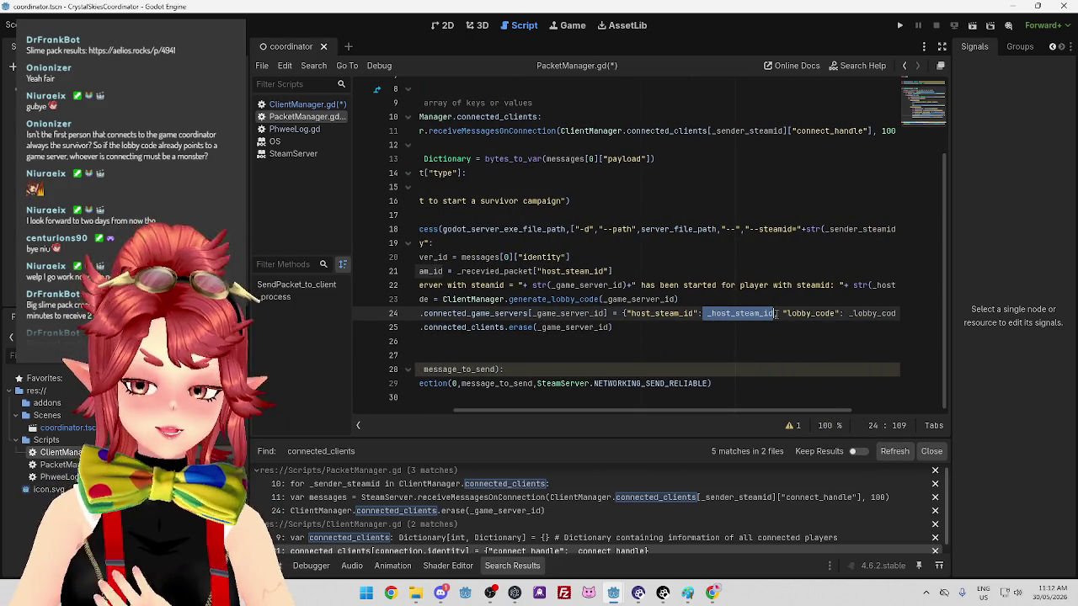
mouse_move(738, 414)
left_mouse_down()
mouse_move(667, 409)
mouse_move(775, 410)
mouse_move(627, 400)
left_mouse_up()
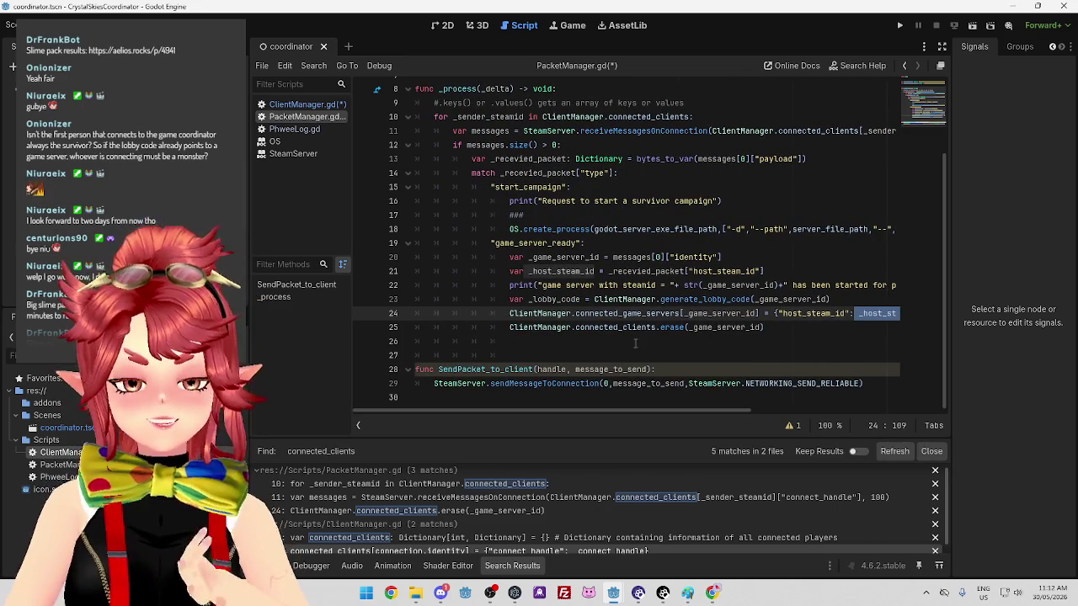
left_click(790, 338)
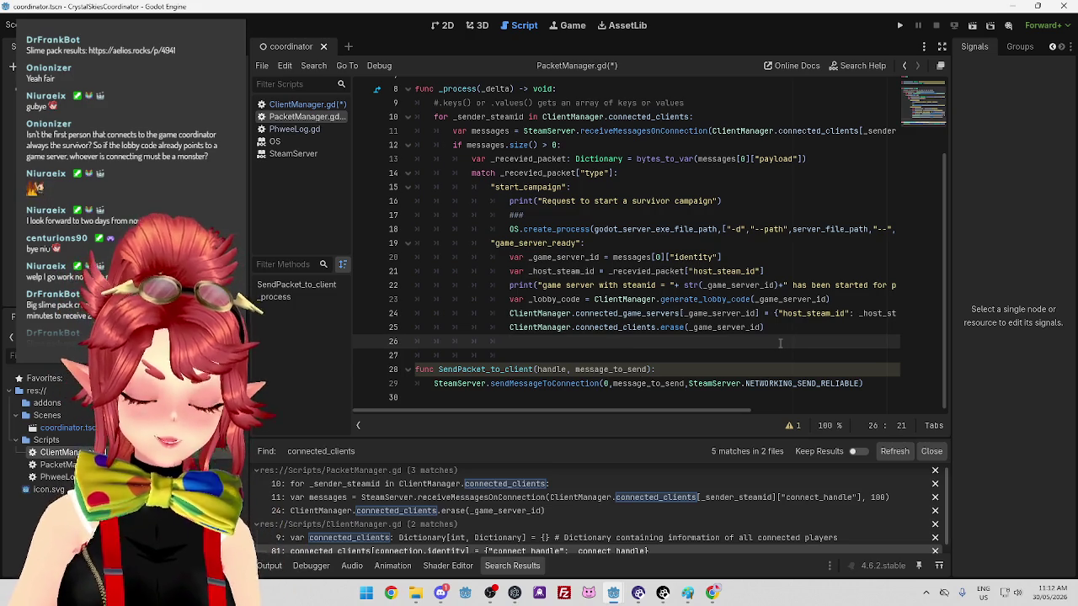
type("advise_lobby")
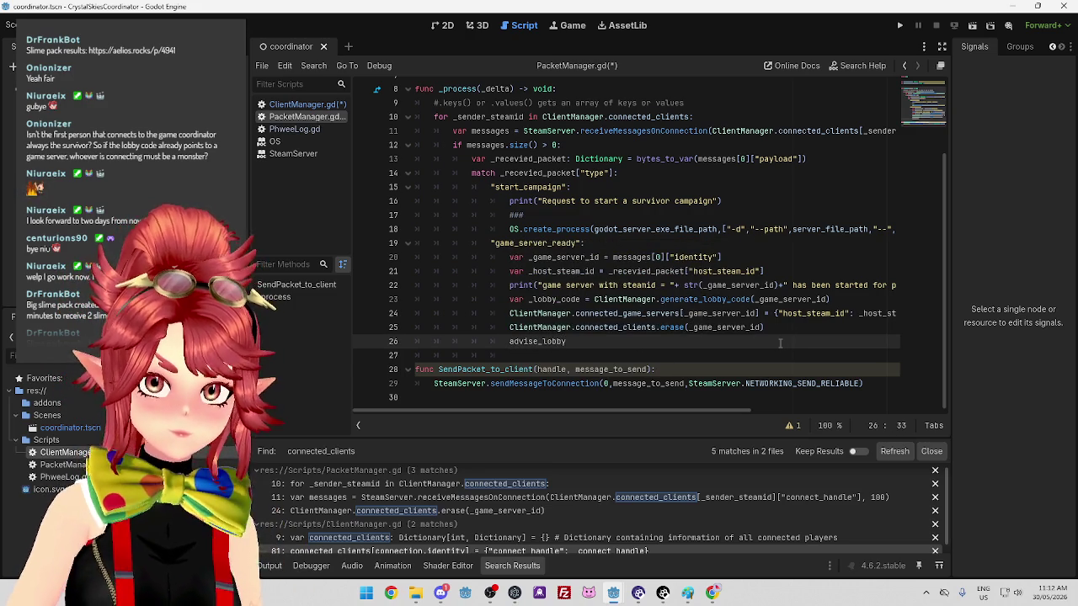
type("_code()")
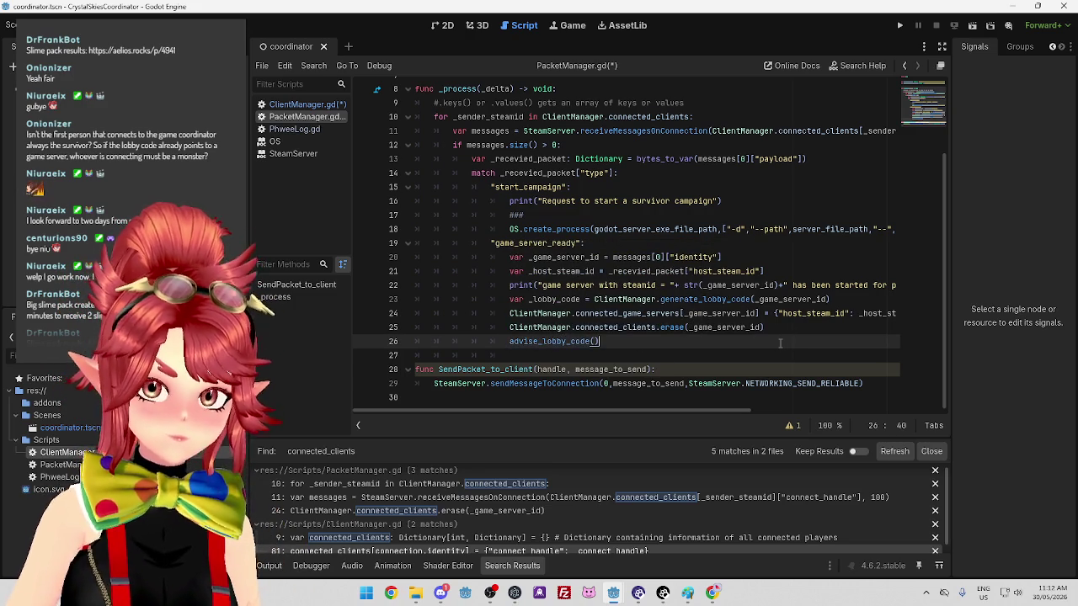
key("Home")
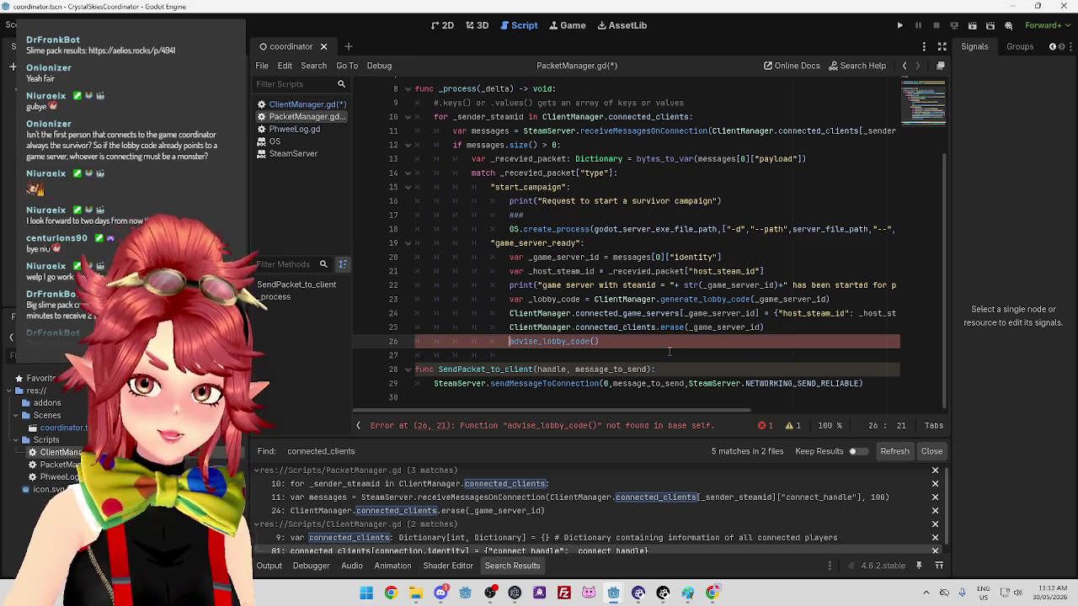
left_click_drag(509, 314, 576, 314)
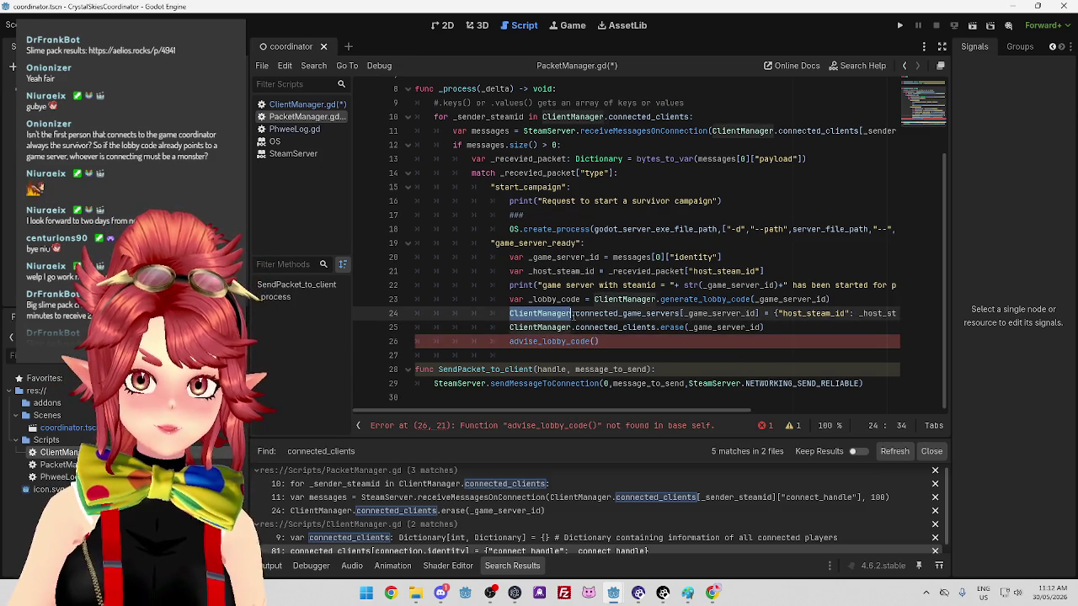
key("ctrl+c")
left_click(512, 341)
key("ctrl+v")
key("End")
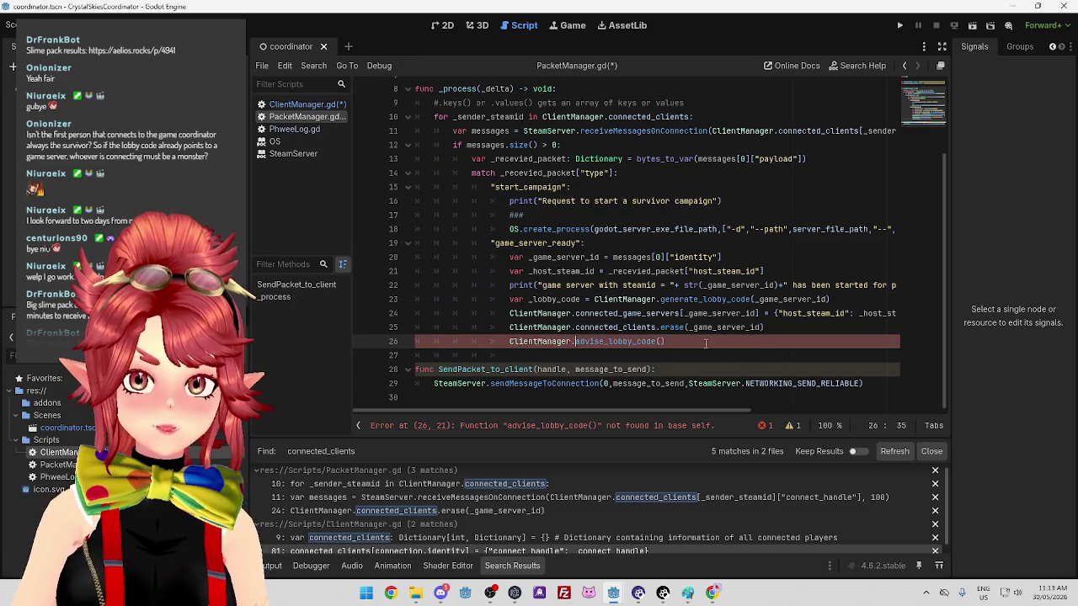
mouse_move(683, 411)
left_mouse_down()
mouse_move(811, 405)
mouse_move(688, 400)
mouse_move(808, 408)
mouse_move(738, 405)
mouse_move(792, 413)
mouse_move(800, 425)
mouse_move(768, 371)
mouse_move(783, 314)
left_mouse_up()
Paste _game_server_id from line 24 as the advise_lobby_code() argument, then switch to ClientManager.gd
scroll(778, 413, "right", 3)
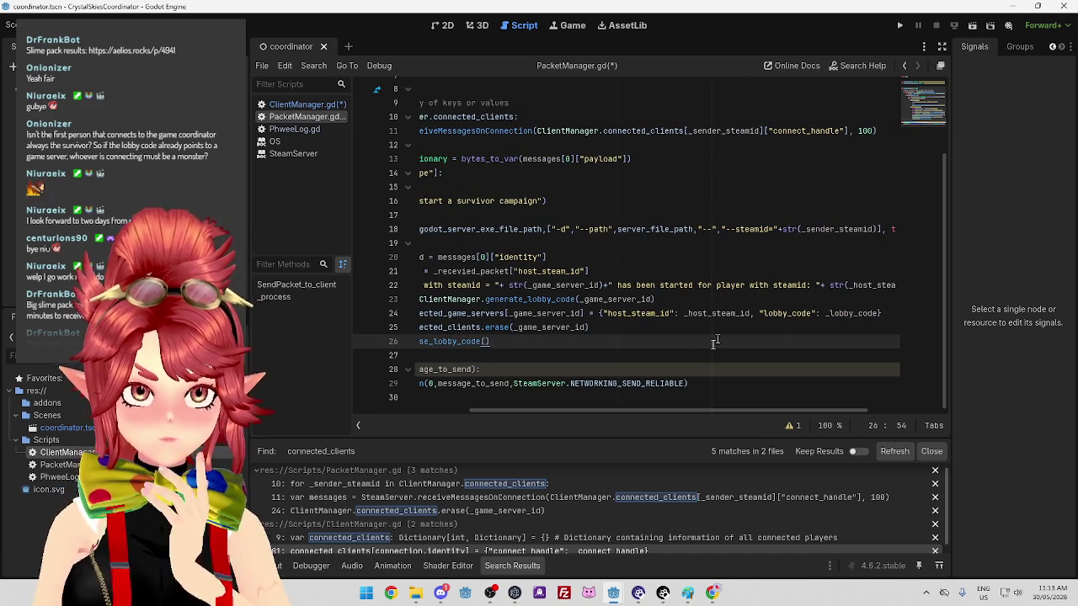
left_click_drag(708, 416, 747, 417)
scroll(745, 313, "left", 3)
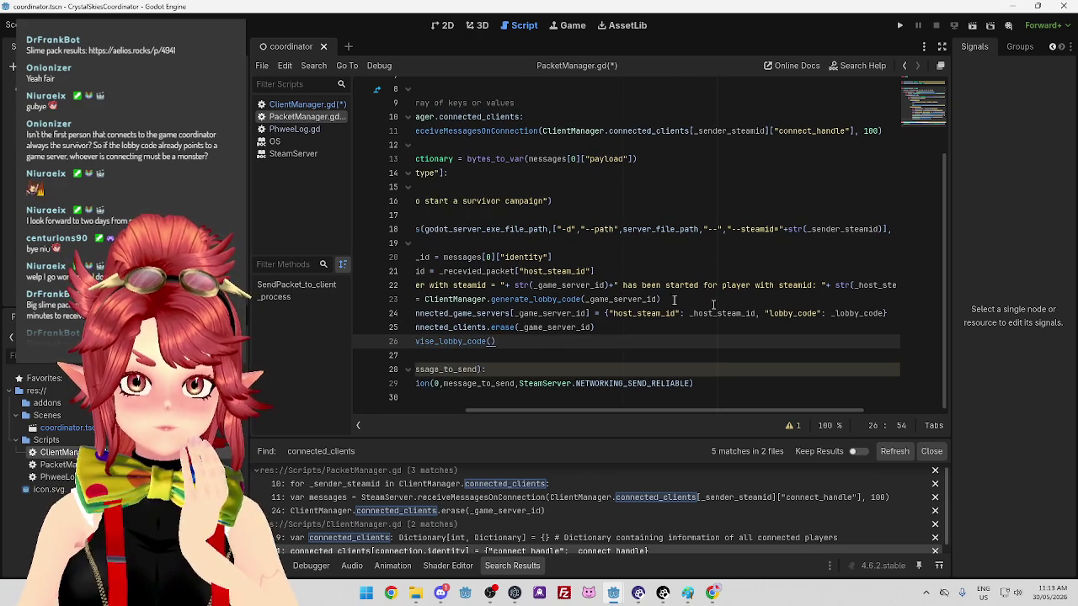
left_click_drag(565, 411, 498, 410)
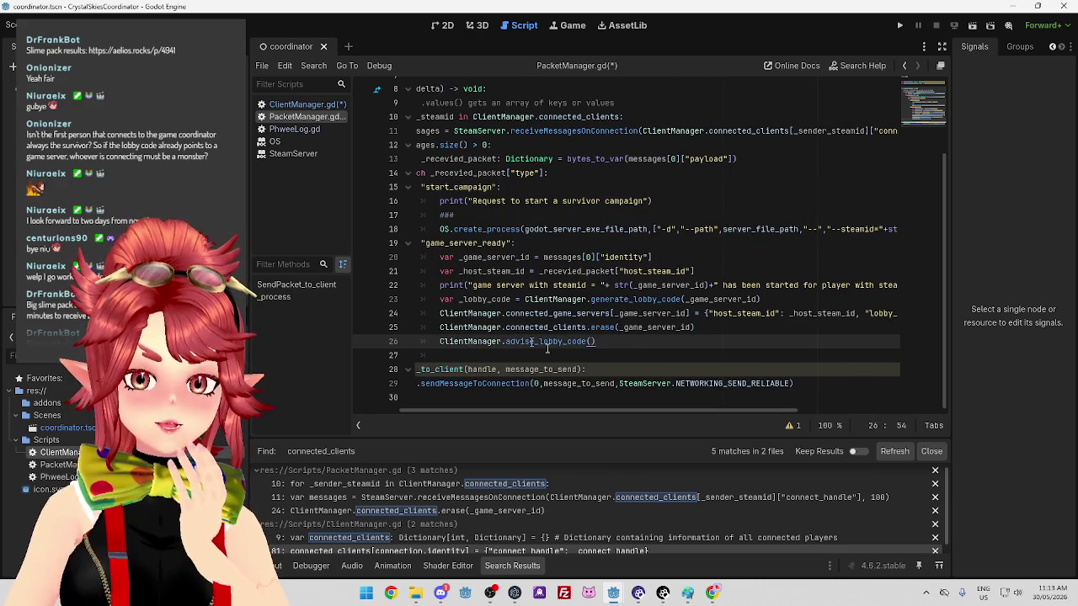
mouse_move(667, 410)
left_mouse_down()
mouse_move(724, 417)
mouse_move(651, 402)
left_mouse_up()
left_click_drag(638, 315, 709, 314)
key("ctrl+c")
left_click(613, 342)
key("ctrl+v")
left_click(529, 341)
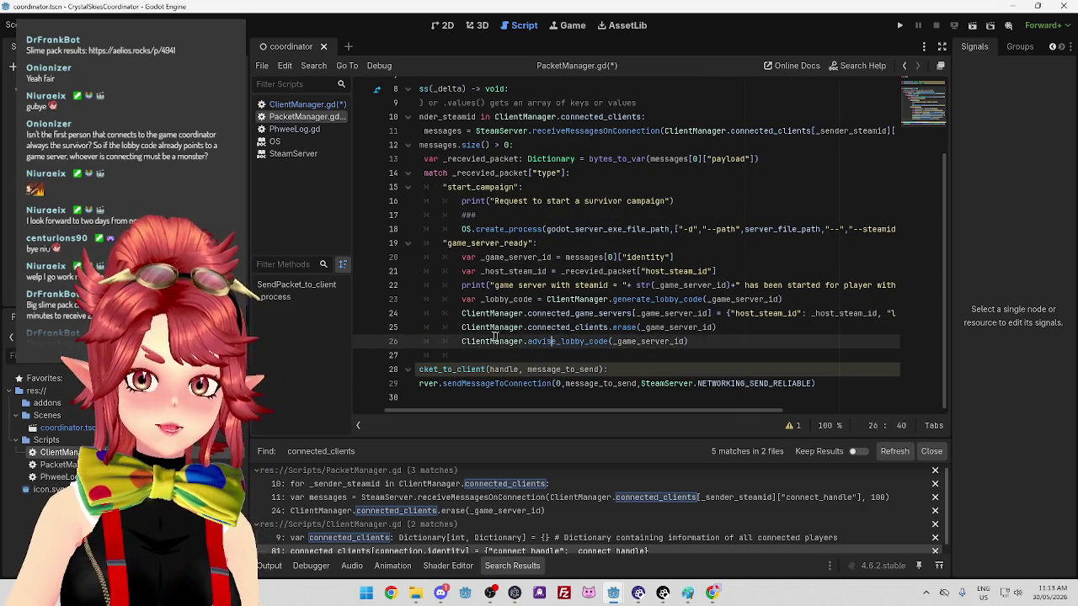
double_click(556, 341)
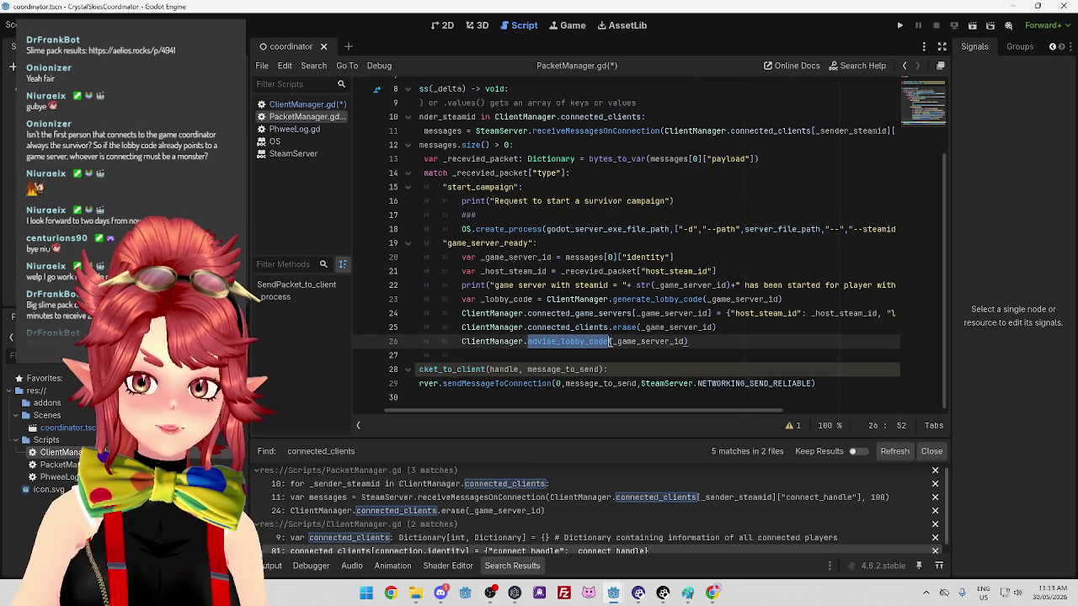
left_click(575, 341)
left_click_drag(687, 342, 528, 341)
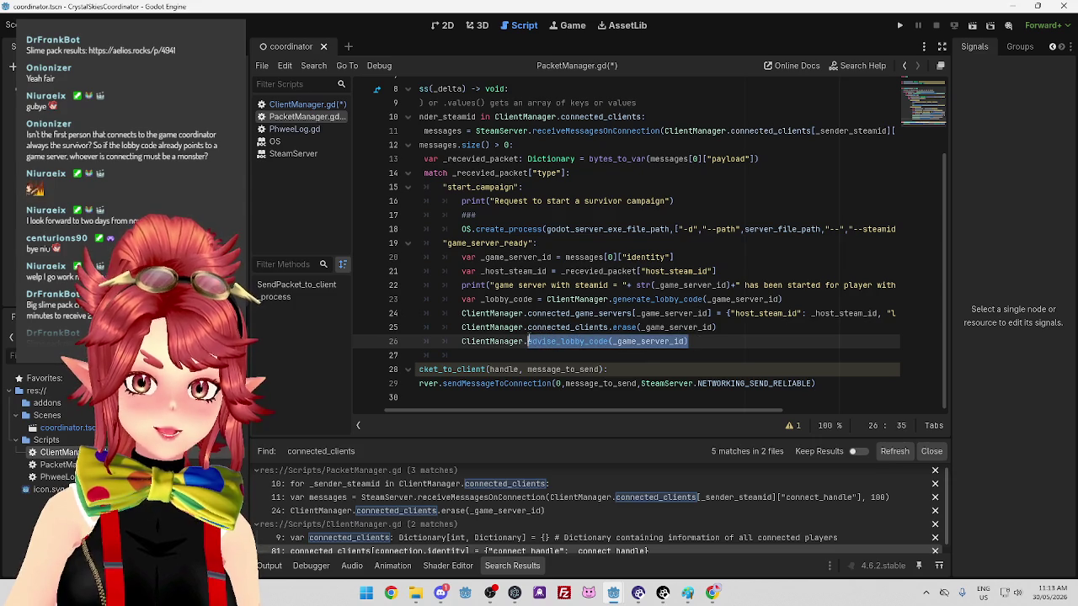
left_click(307, 104)
scroll(569, 315, "down", 5)
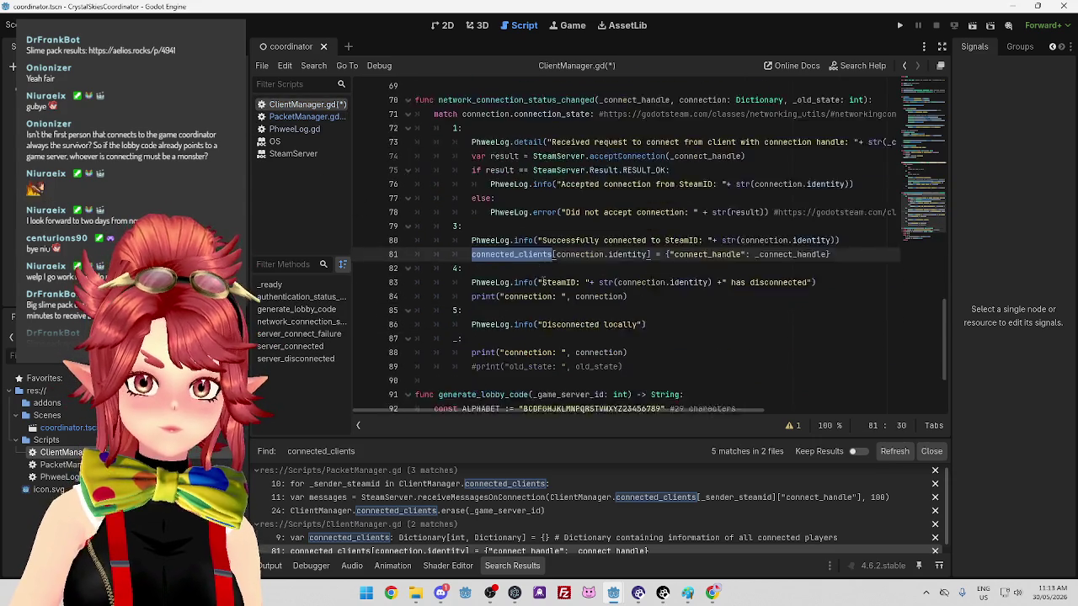
Declare func advise_lobby_code(_game_server_id): below generate_lobby_code
left_click(484, 387)
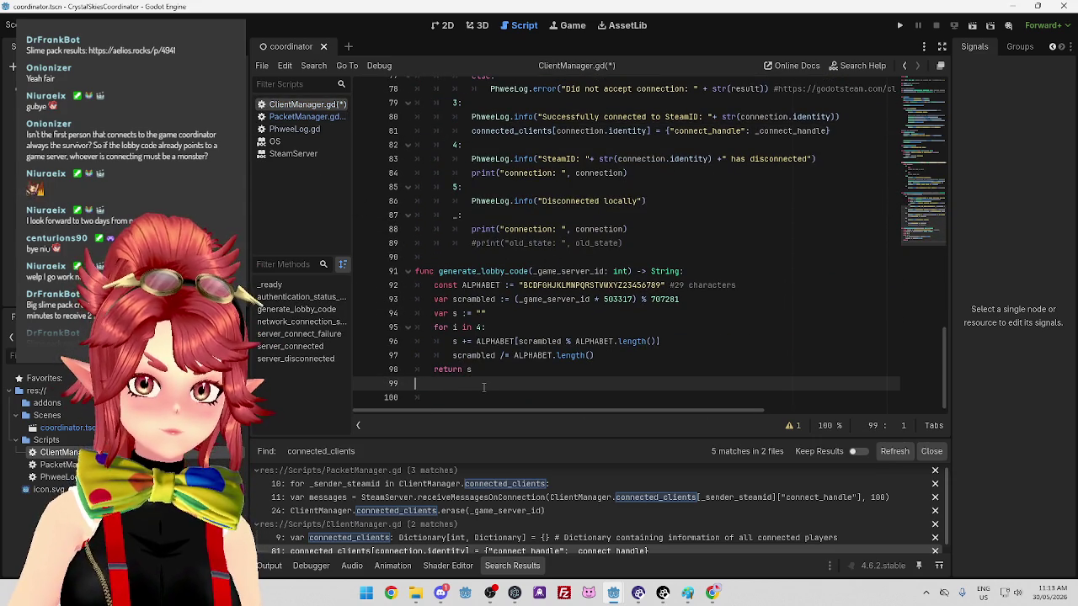
key("Return")
type("nc assign_lobby_code(_game_server_id)")
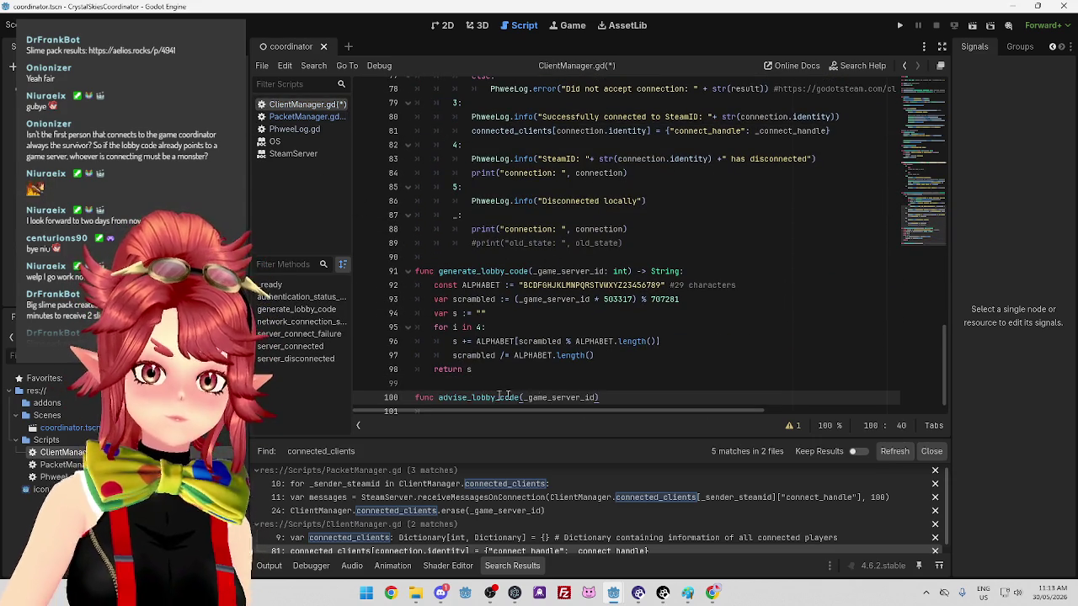
type(":")
key("Return")
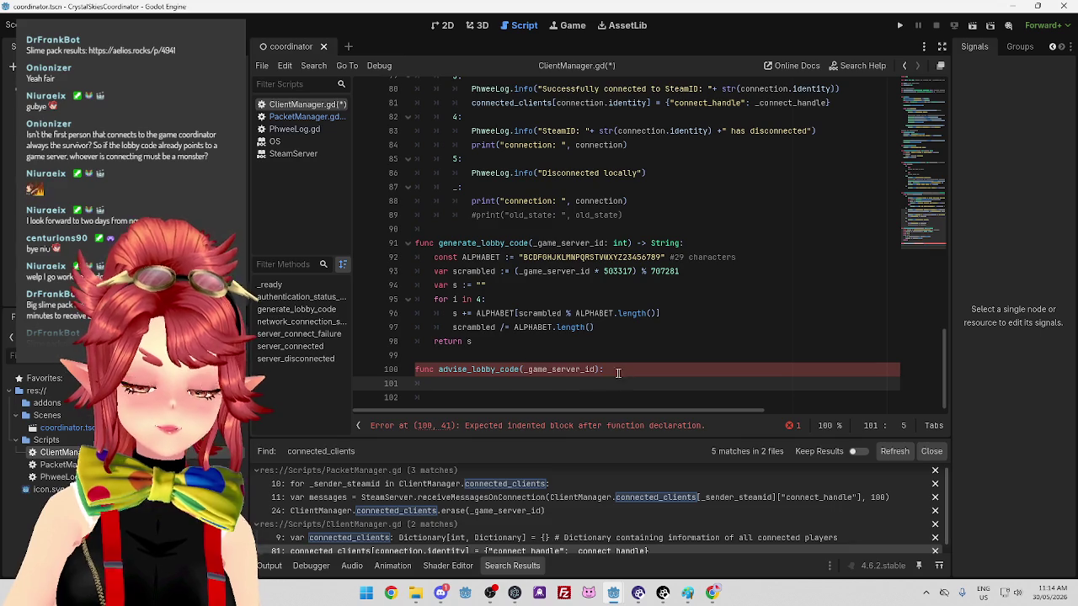
scroll(589, 382, "up", 1)
scroll(589, 382, "up", 20)
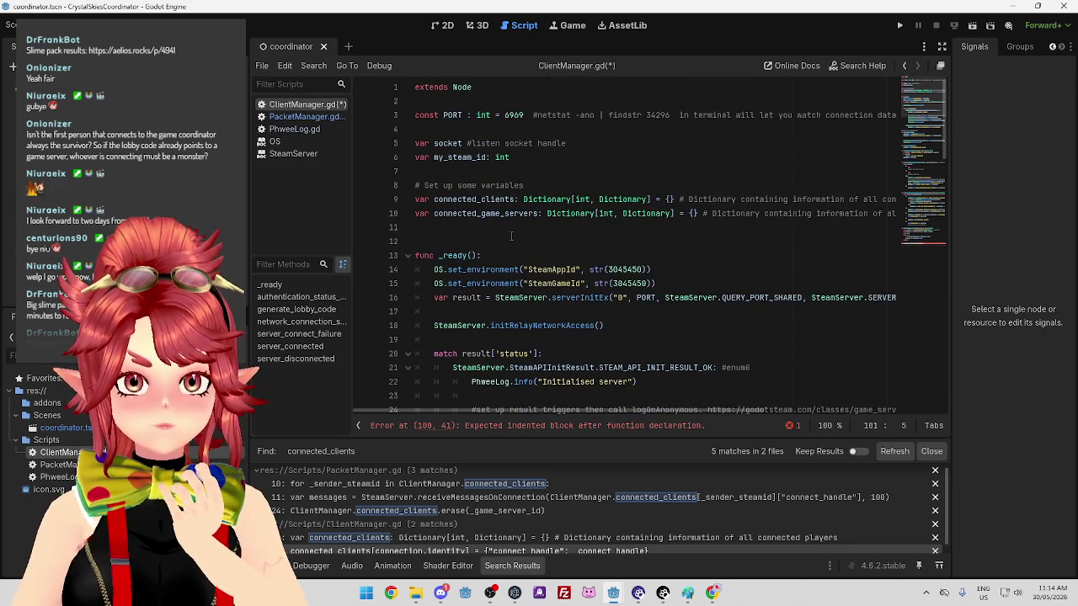
scroll(510, 236, "down", 6)
scroll(509, 236, "down", 20)
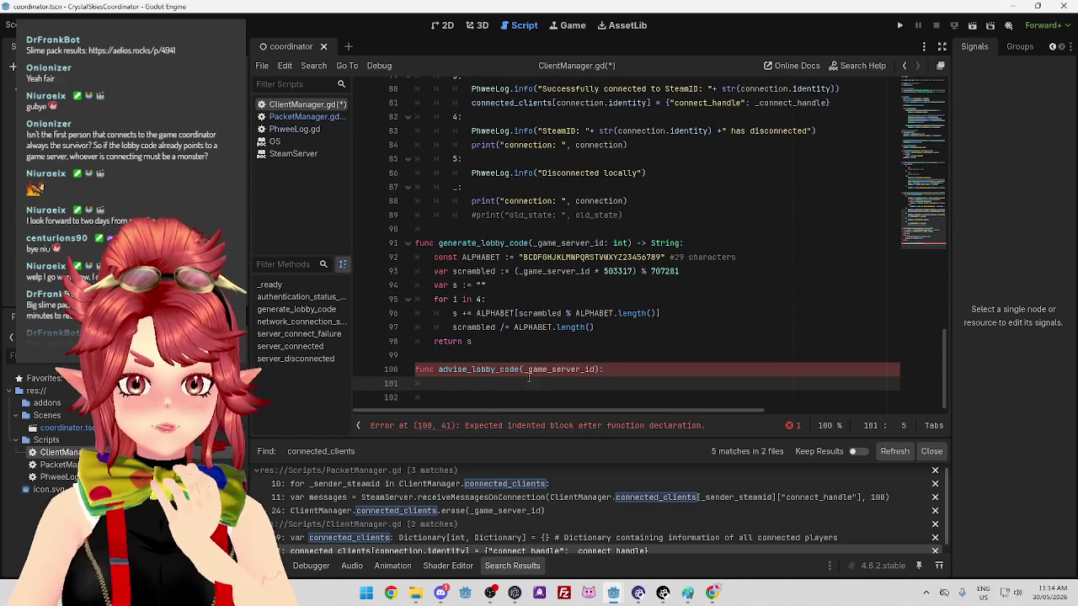
Add comments planning to send the lobby code to the game server and to the survivor
type("#look up")
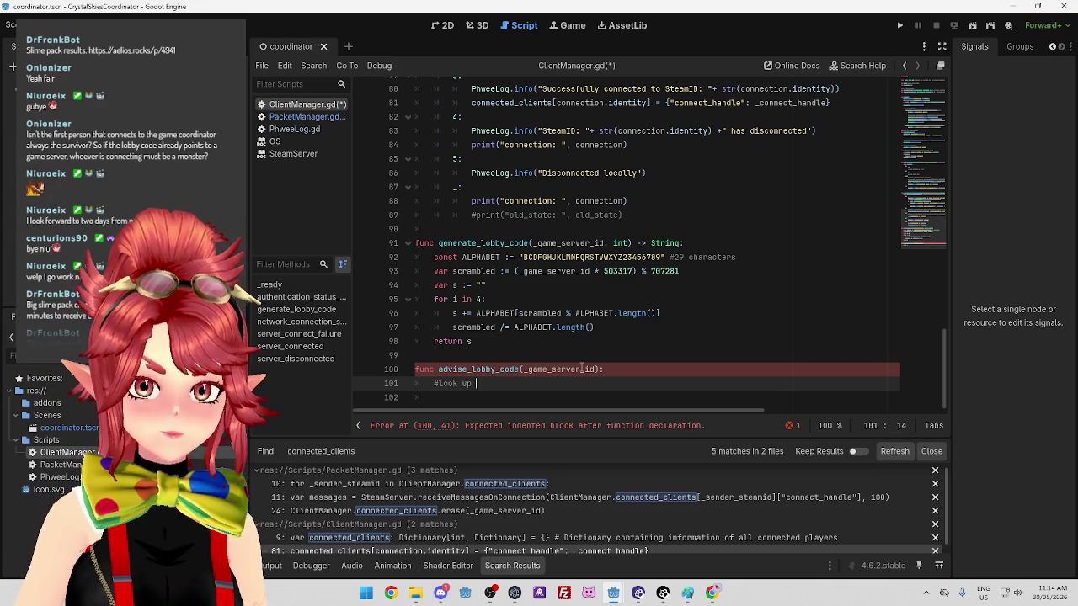
key("BackSpace")
key("BackSpace")
key("BackSpace")
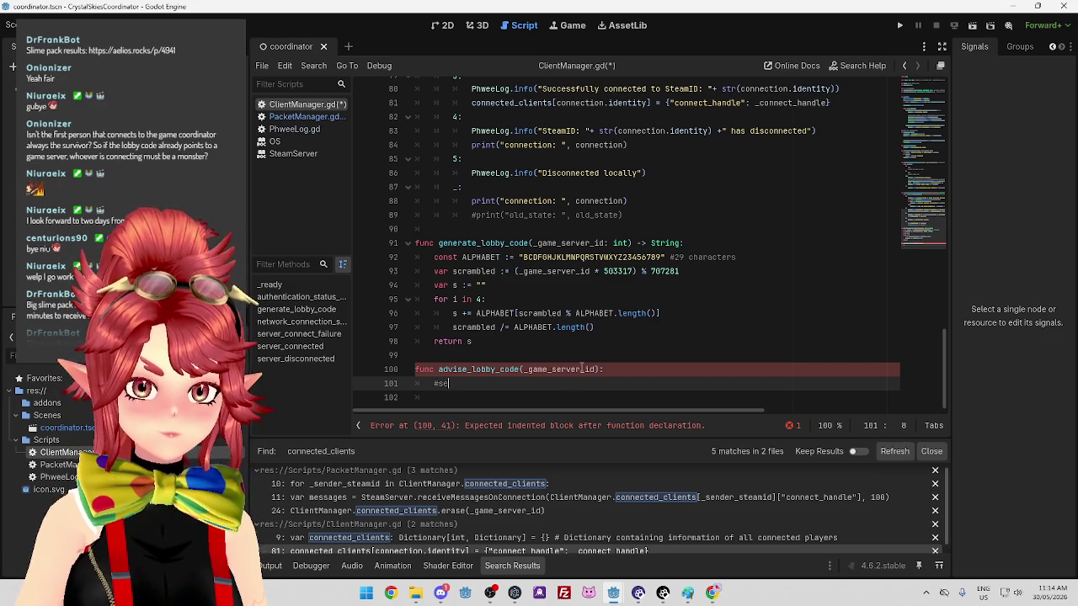
type("nd message to game server with lobby code")
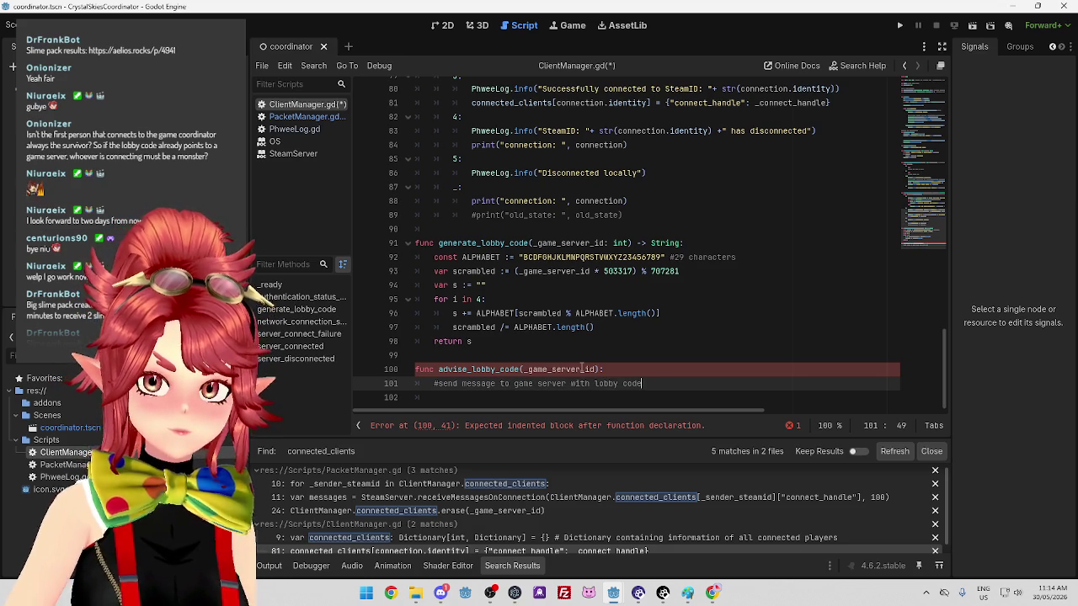
key("Return")
type("#sen")
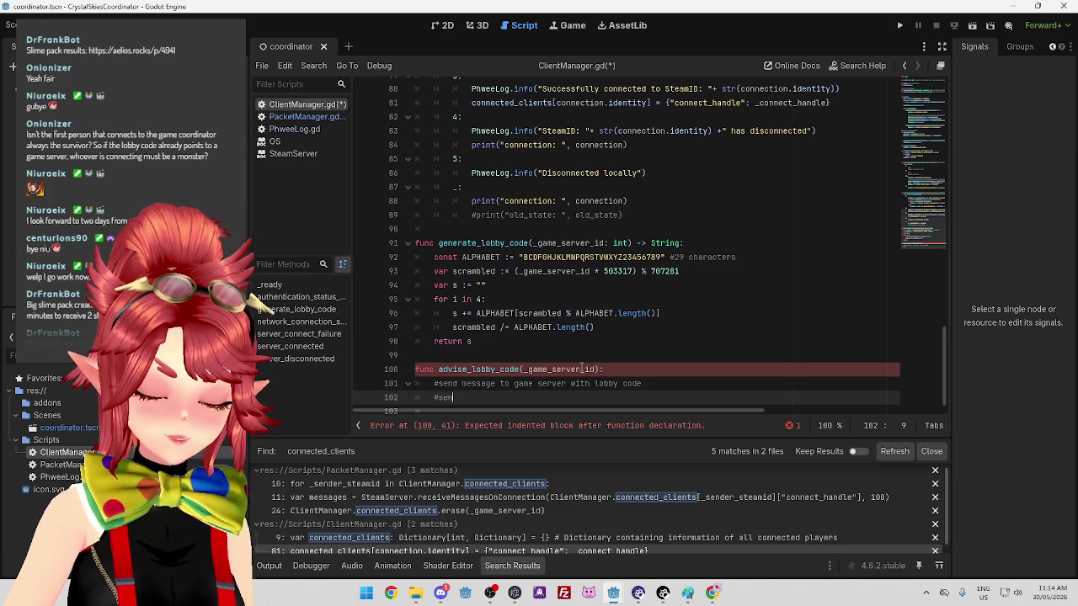
type("d me")
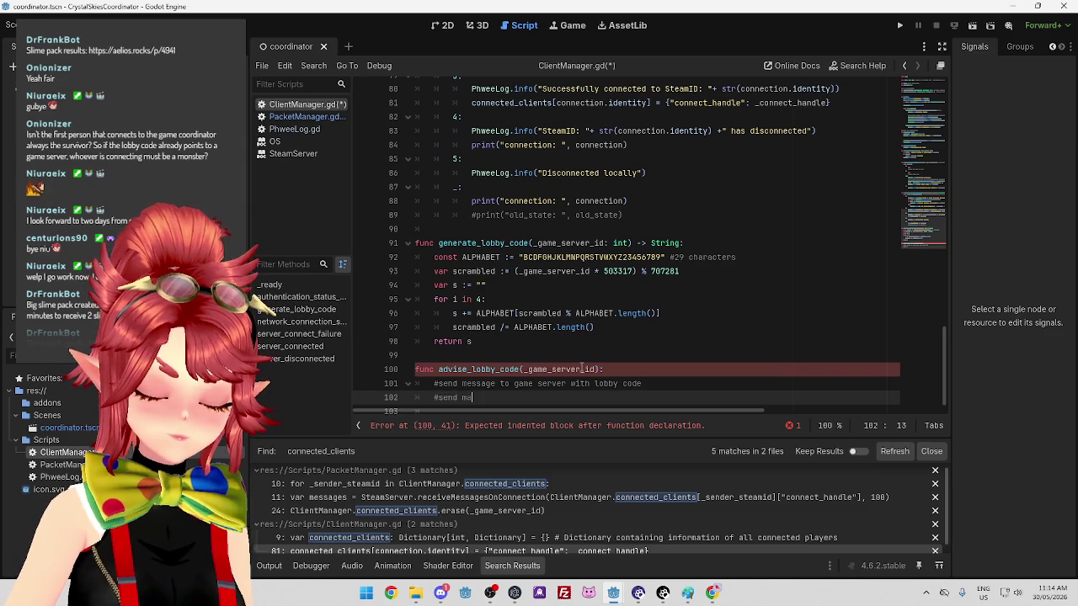
type("ssage ")
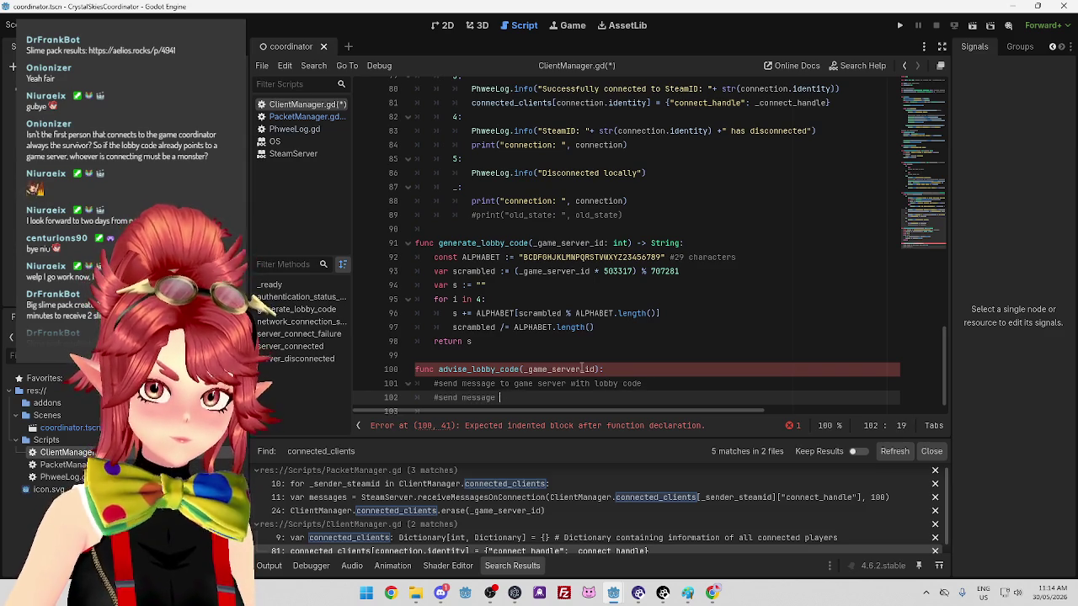
type("ot se")
type("or")
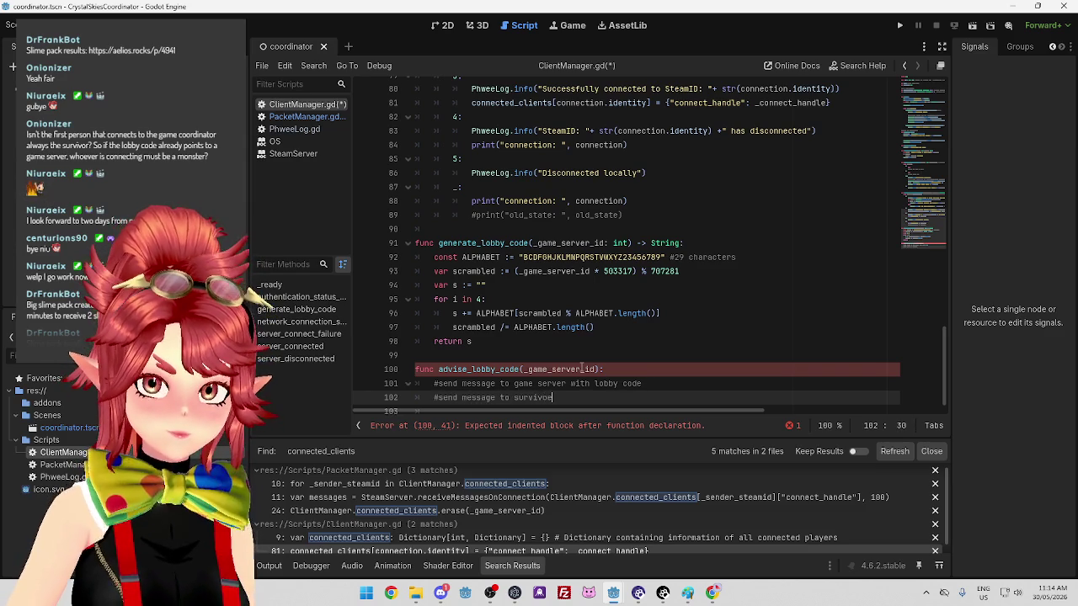
type(" witlobby code")
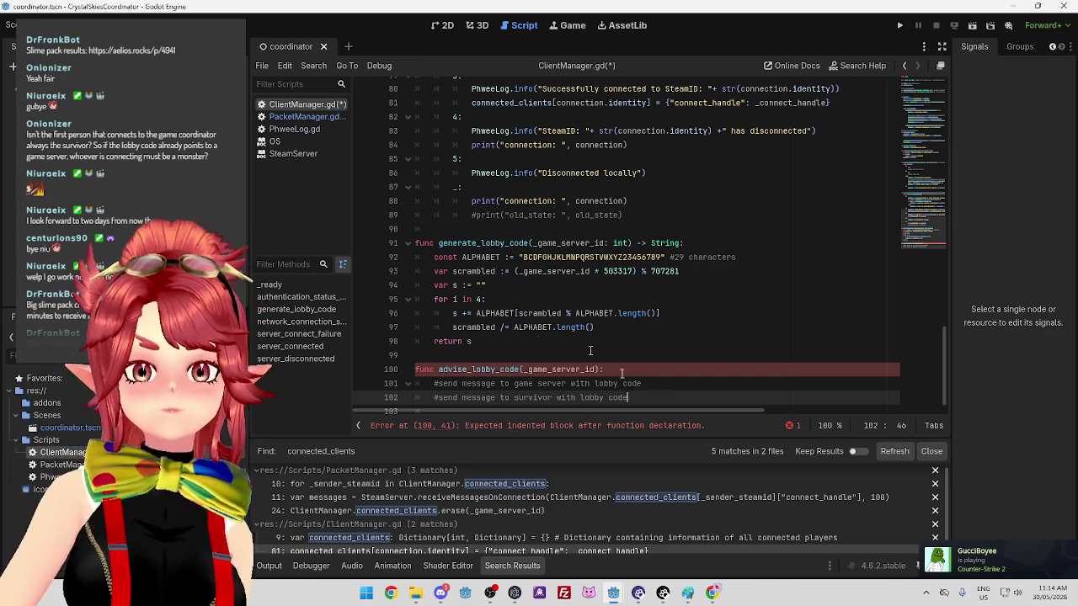
Compare the advise_lobby_code call in PacketManager.gd with the new function in ClientManager.gd
scroll(665, 396, "down", 1)
left_click(652, 369)
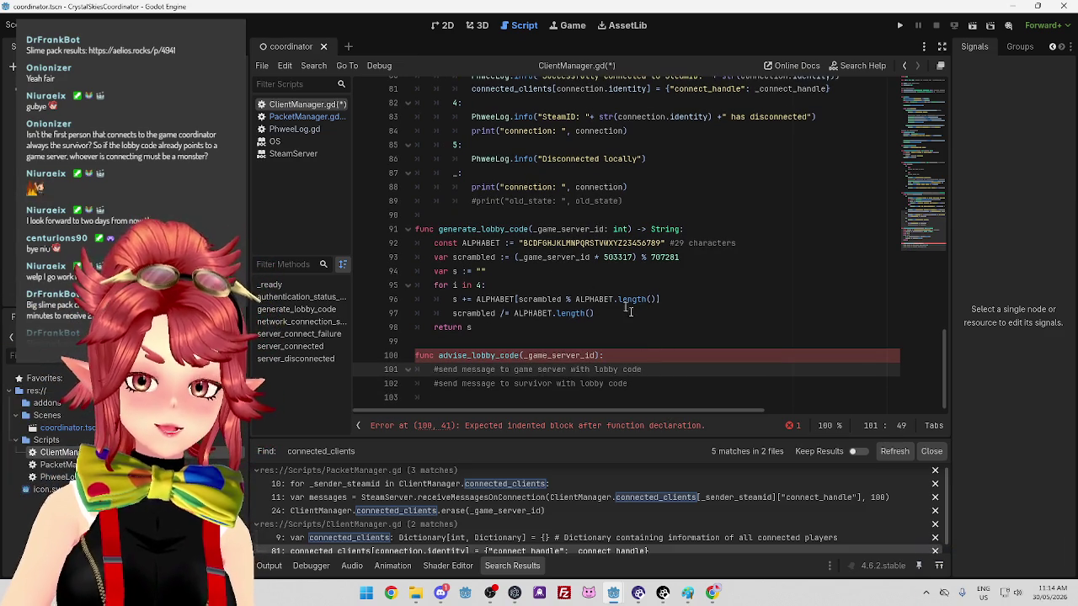
scroll(607, 320, "up", 2)
scroll(619, 322, "up", 4)
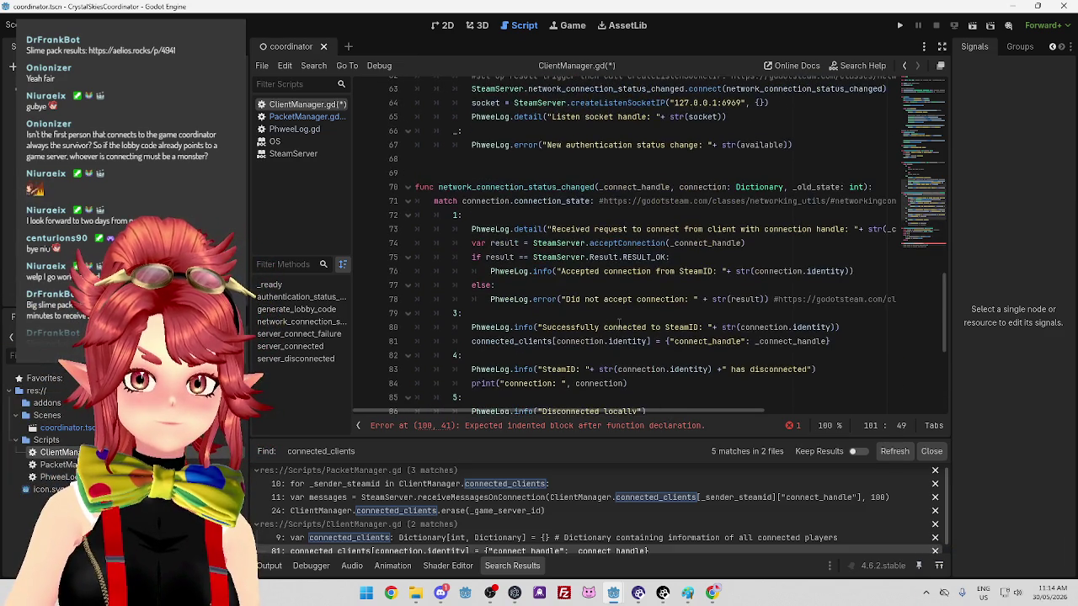
scroll(619, 323, "up", 4)
left_click(330, 118)
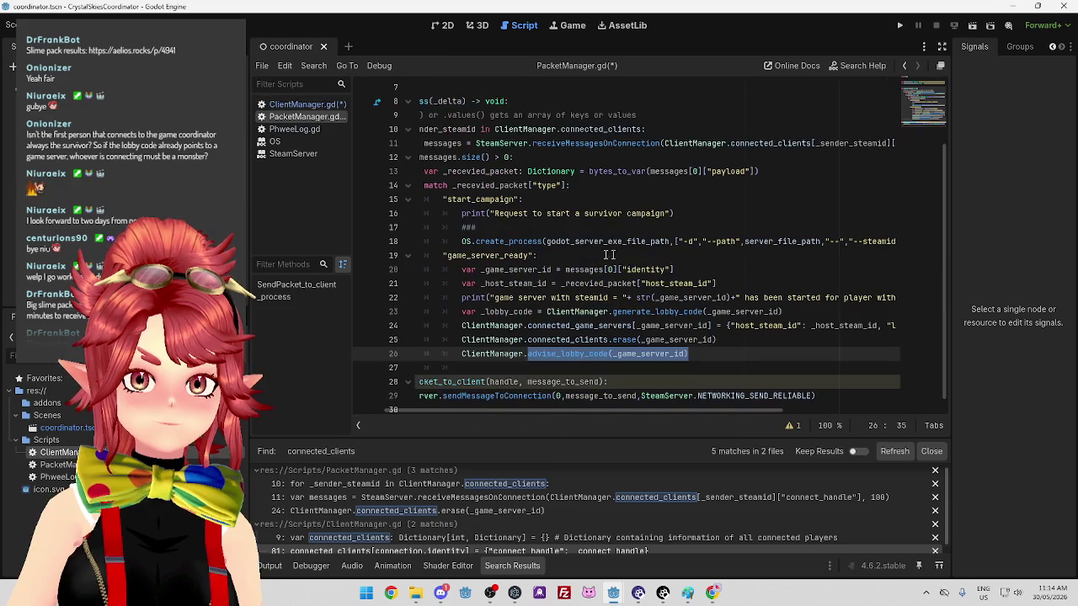
left_click(303, 104)
scroll(661, 313, "up", 3)
scroll(661, 314, "down", 2)
scroll(717, 329, "down", 6)
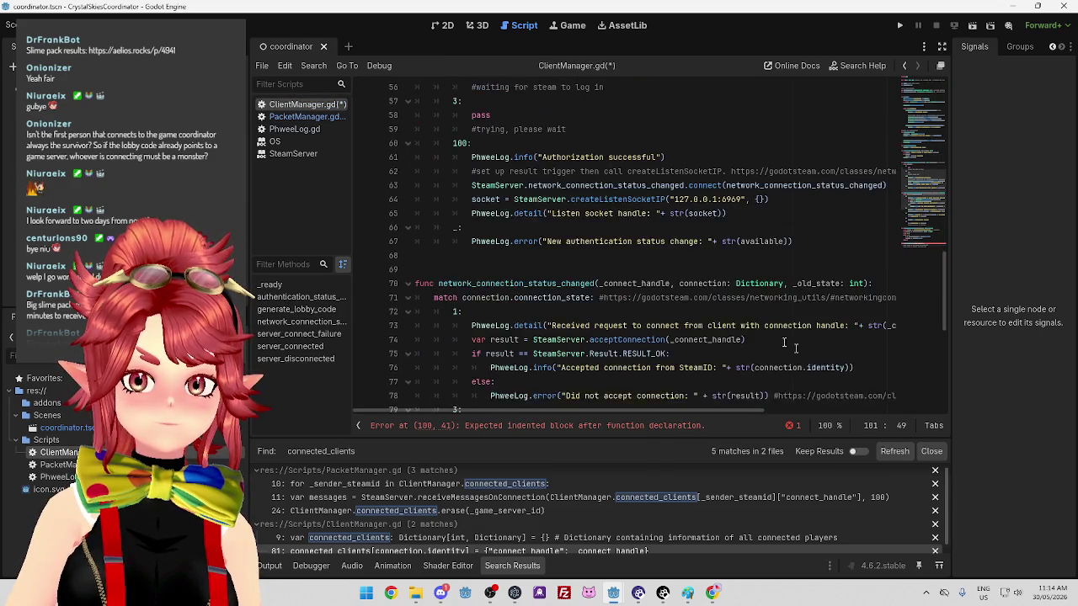
scroll(717, 330, "down", 3)
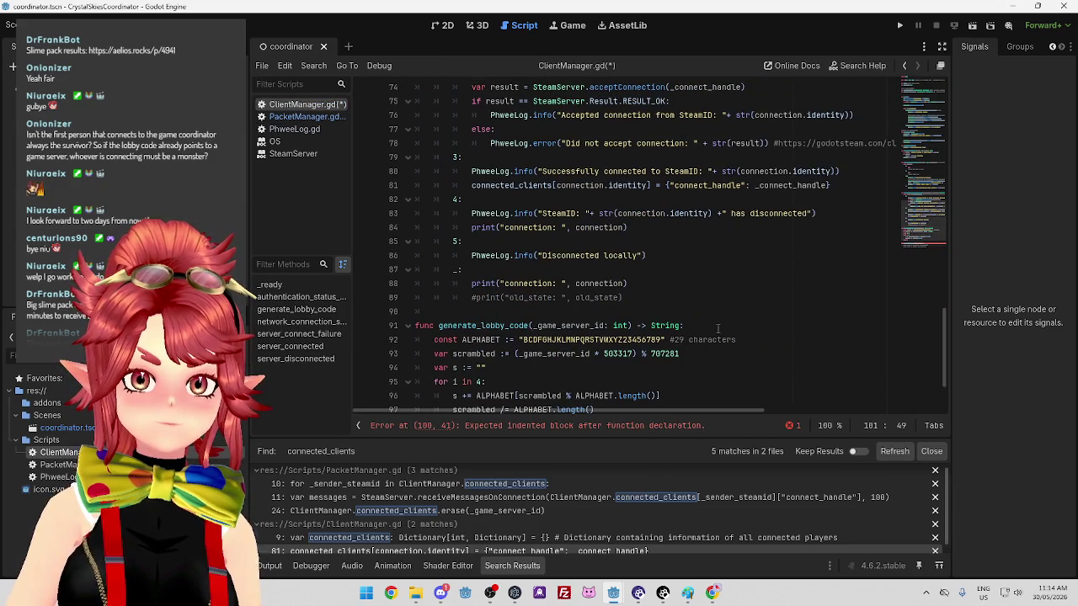
scroll(718, 329, "up", 3)
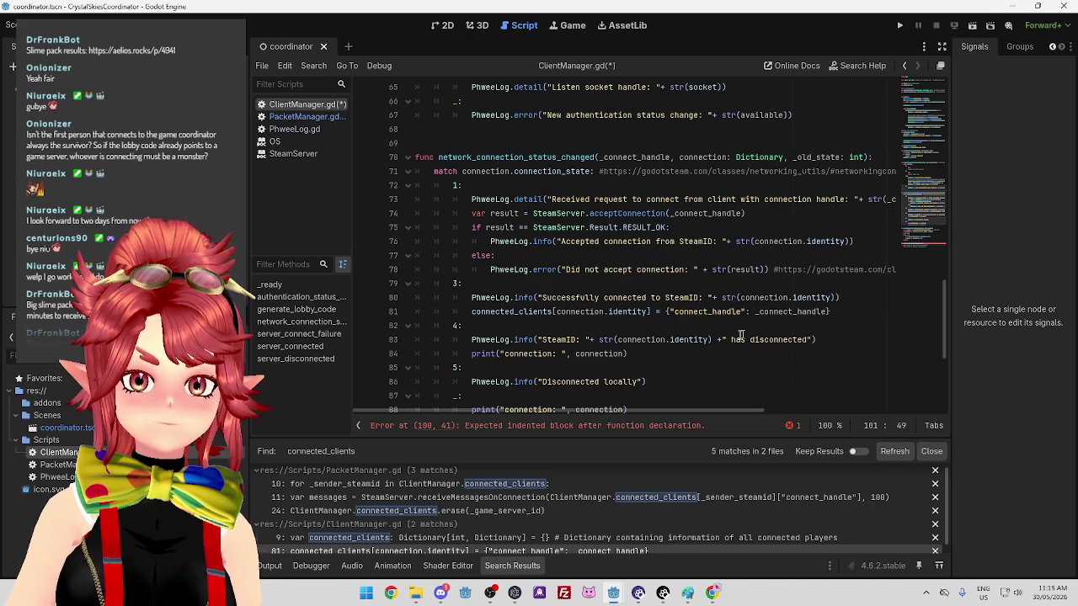
scroll(737, 335, "down", 1)
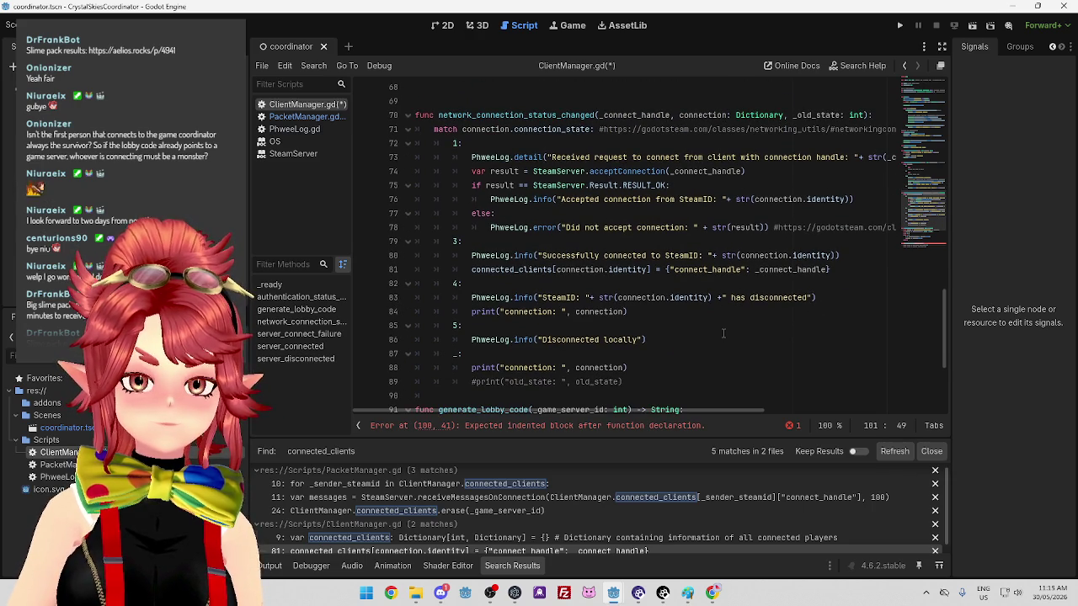
scroll(723, 334, "up", 5)
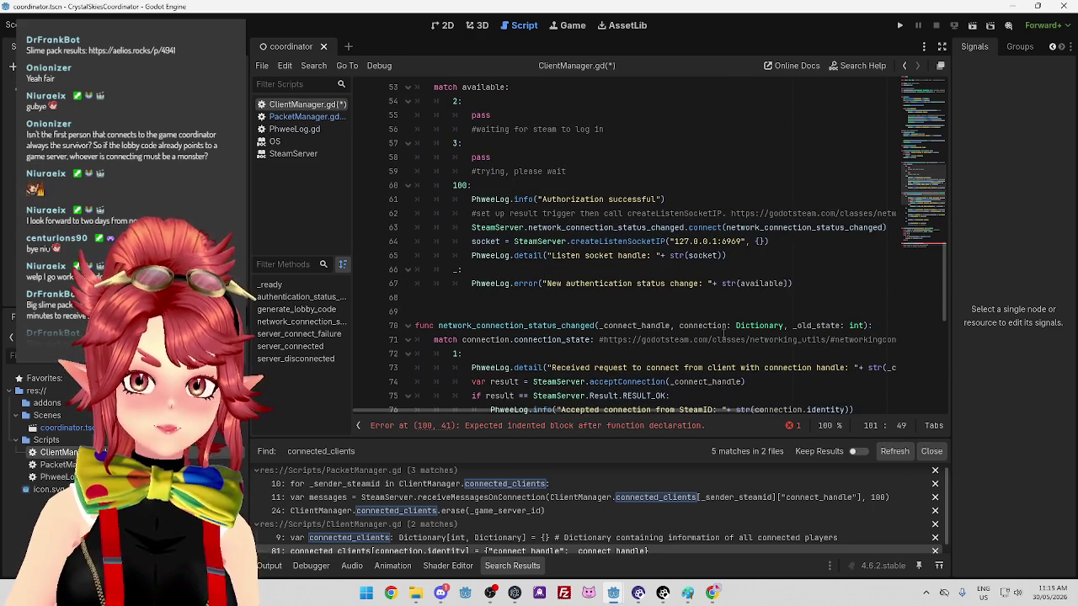
scroll(723, 334, "up", 6)
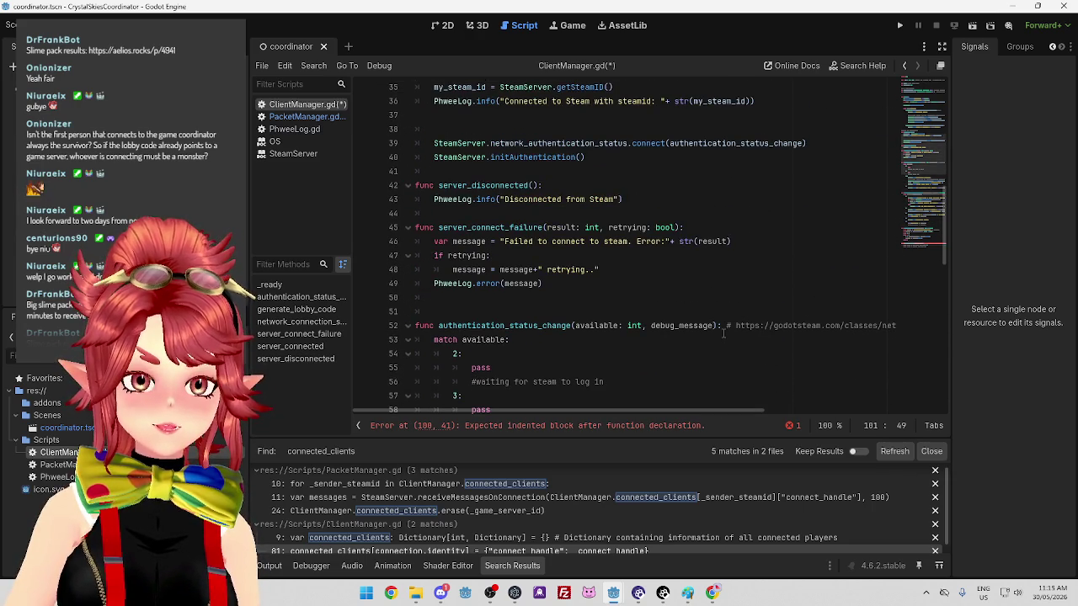
scroll(723, 333, "up", 6)
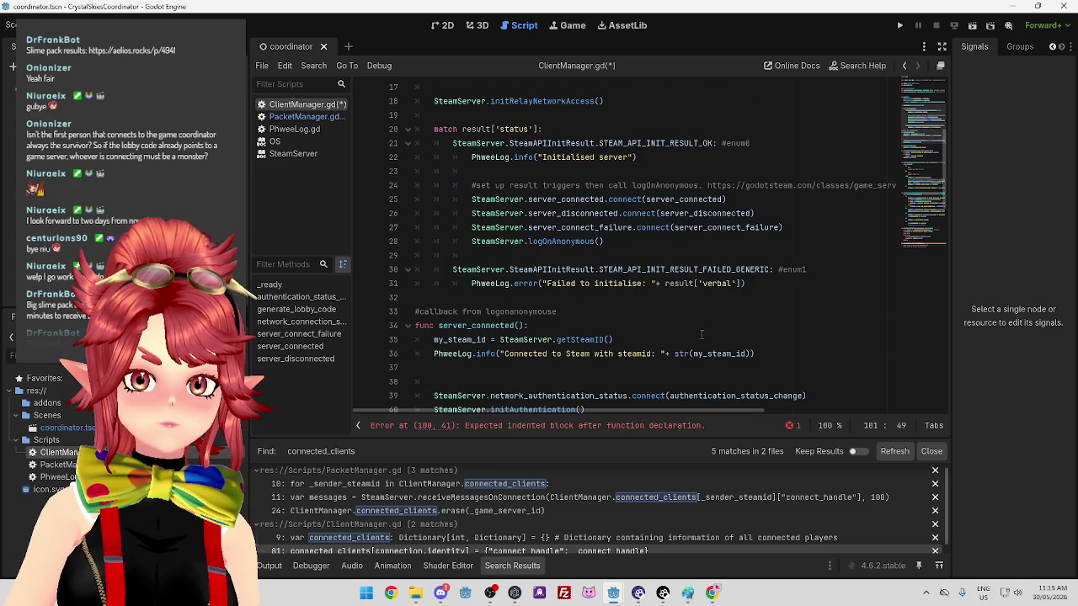
Find in Files for SendPacket_to_client and review its definition on line 28 of PacketManager.gd
left_click(305, 117)
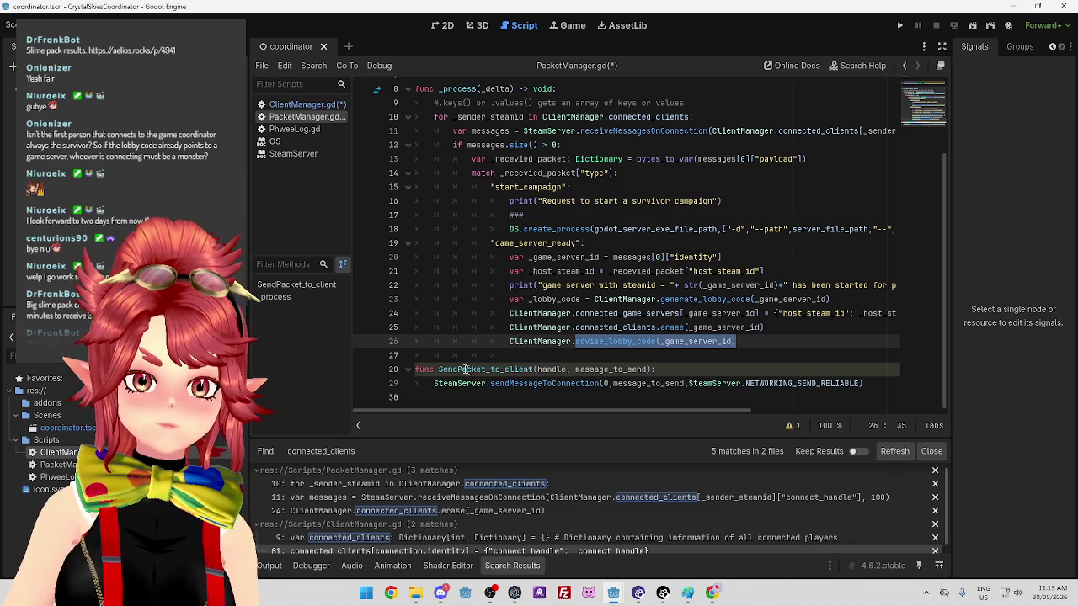
left_click_drag(439, 369, 534, 370)
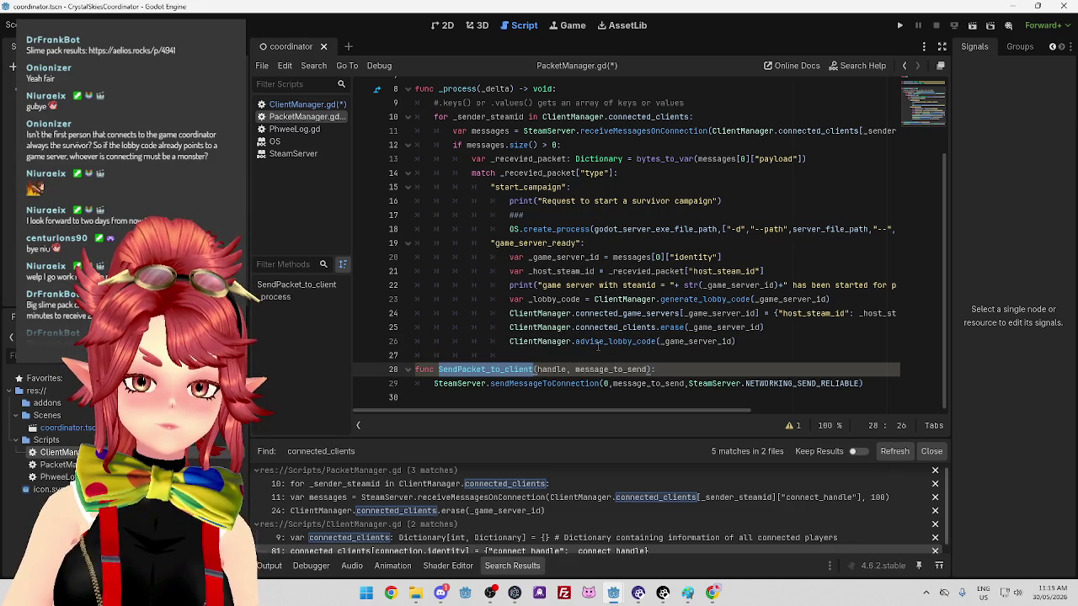
left_click(881, 382)
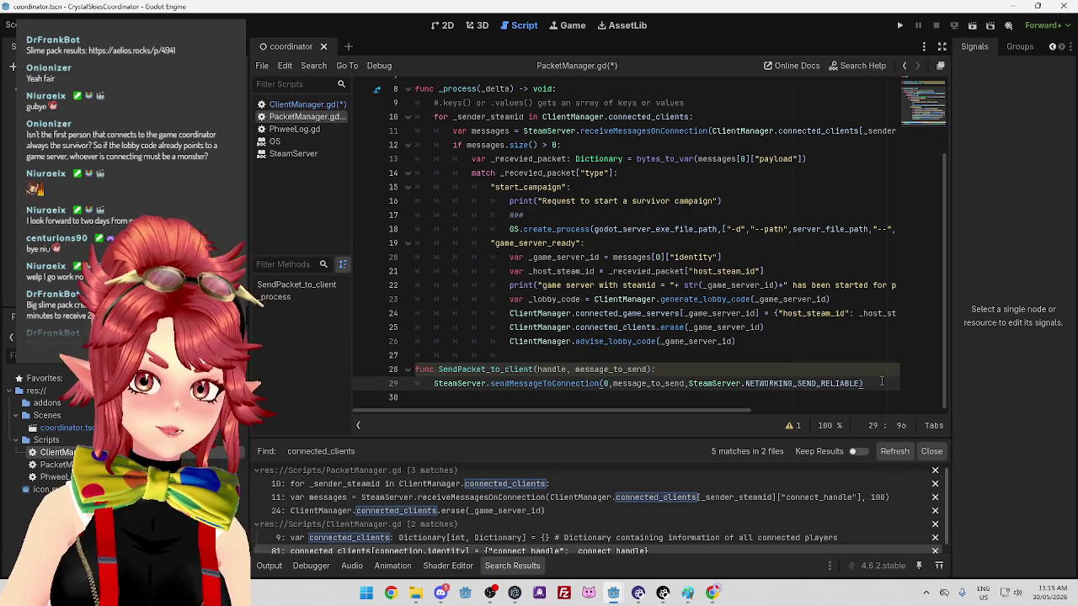
left_click_drag(438, 371, 535, 371)
key("ctrl+shift+f")
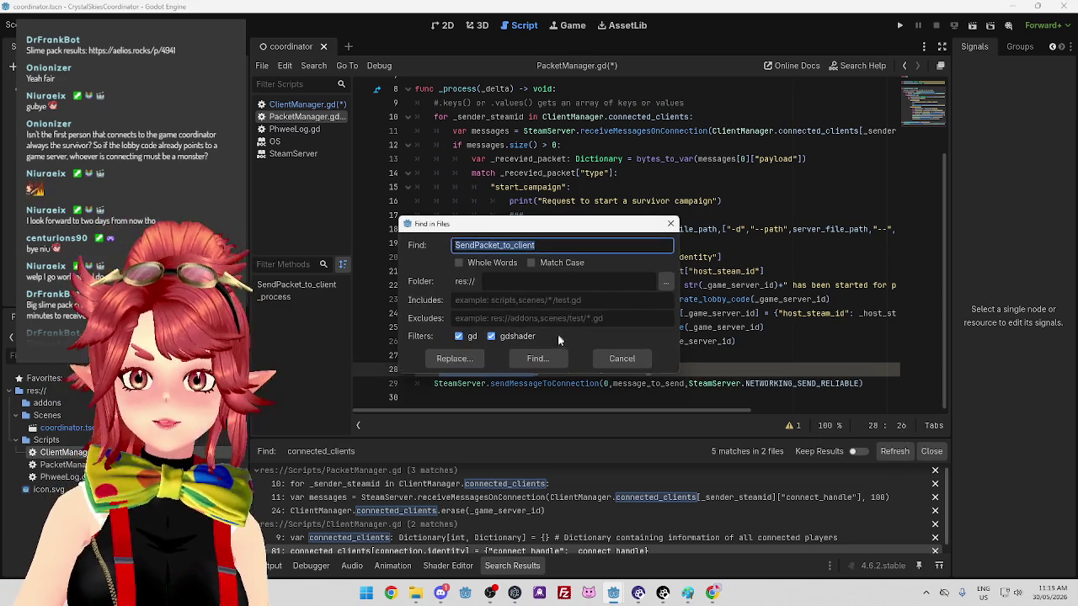
left_click(547, 363)
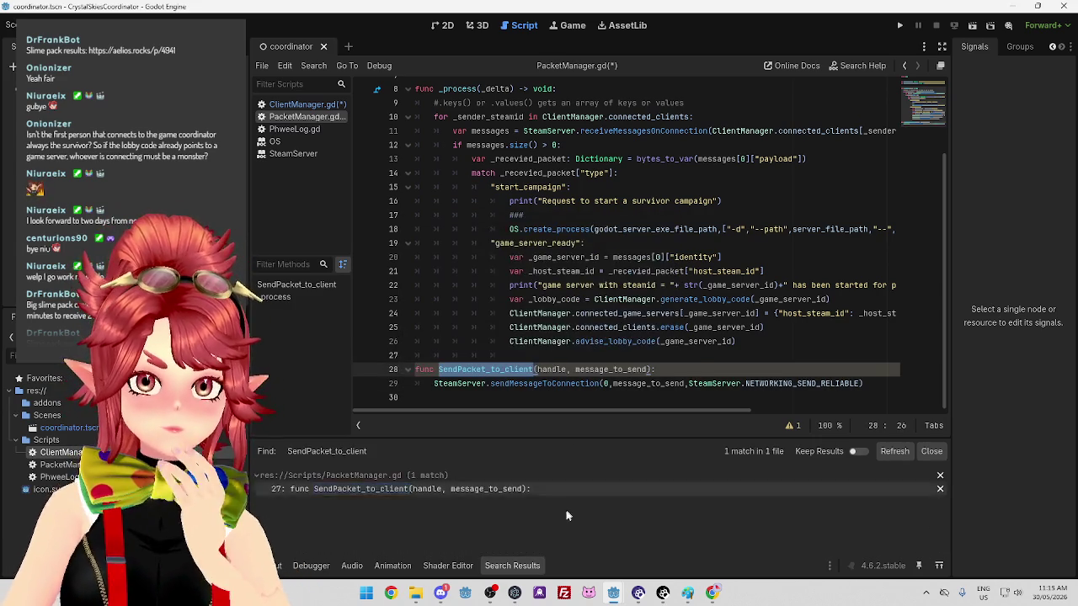
left_click(495, 489)
left_click(408, 355)
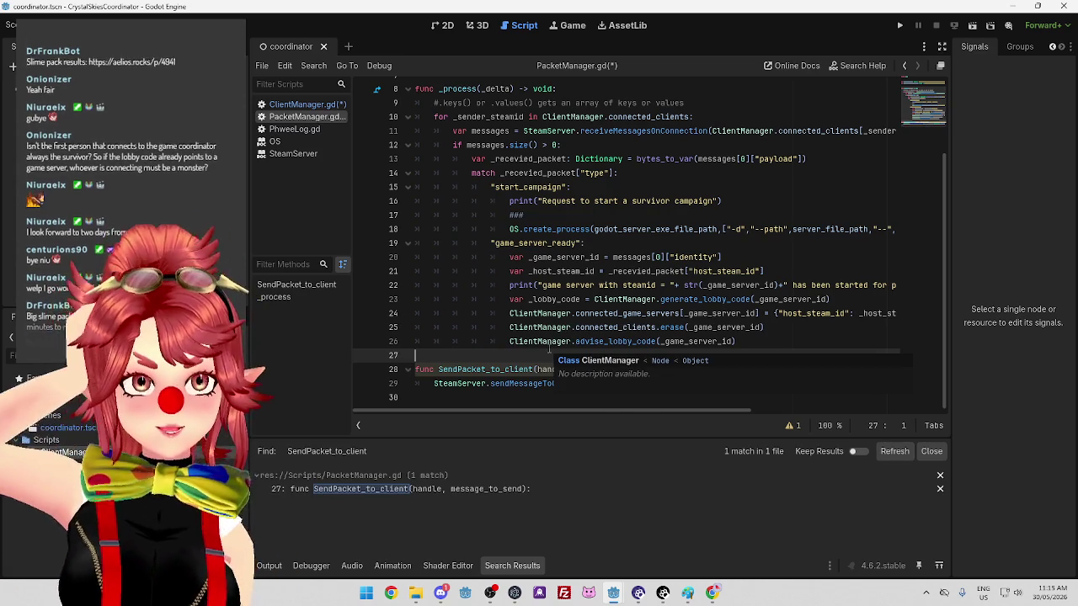
left_click(547, 313)
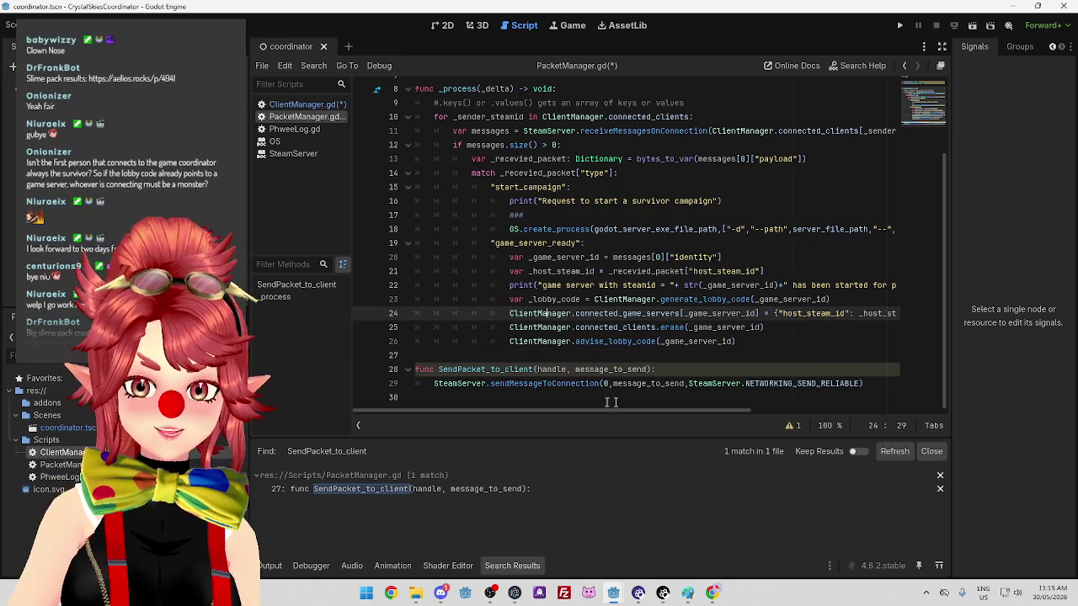
left_click(631, 383)
left_click_drag(439, 369, 653, 369)
key("ctrl+c")
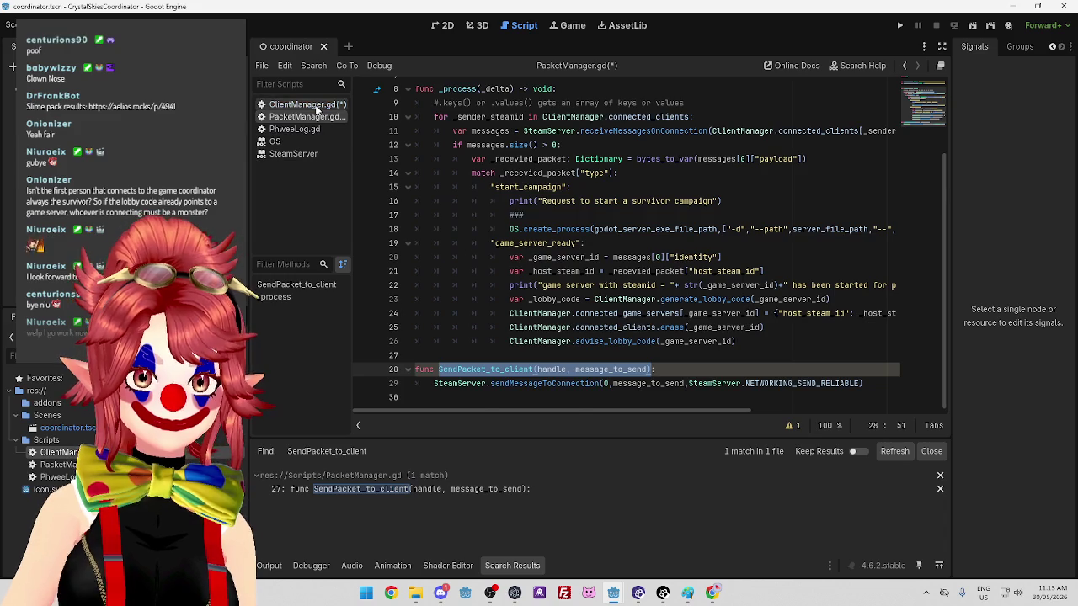
left_click(311, 105)
scroll(601, 360, "down", 5)
Add PacketManager.SendPacket_to_client(_game_server_id) under the game server comment, removing the message_to_send placeholder
scroll(601, 361, "down", 6)
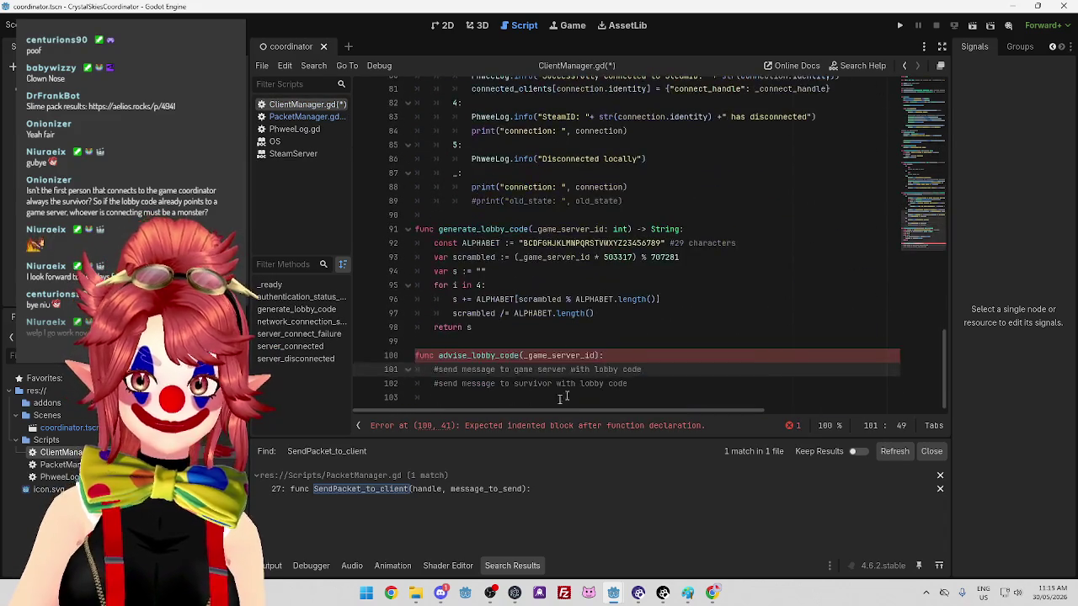
key("Down")
type("Packet")
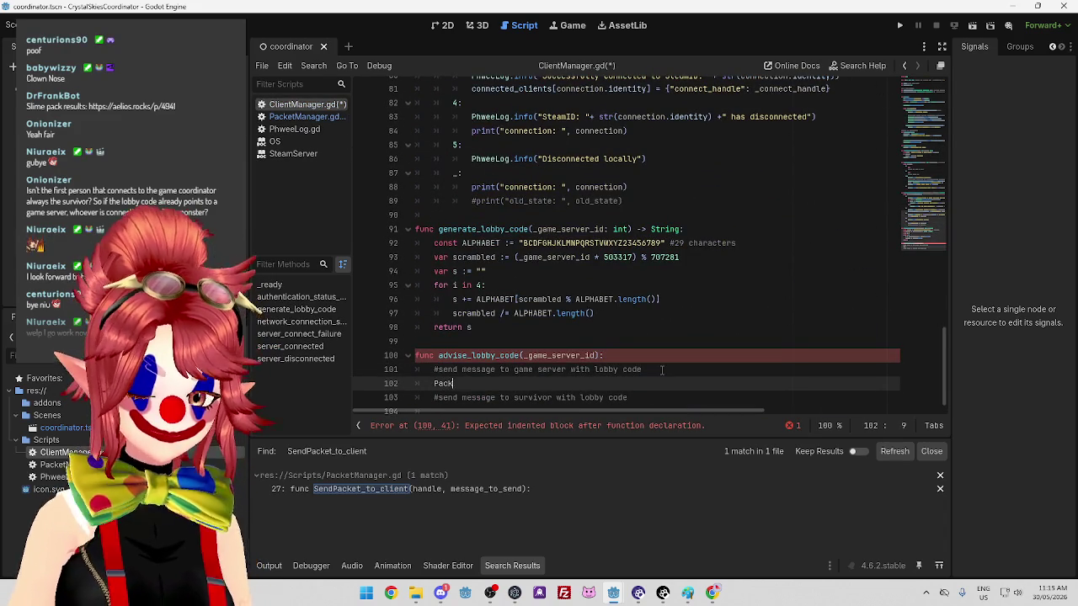
key("Return")
type(".")
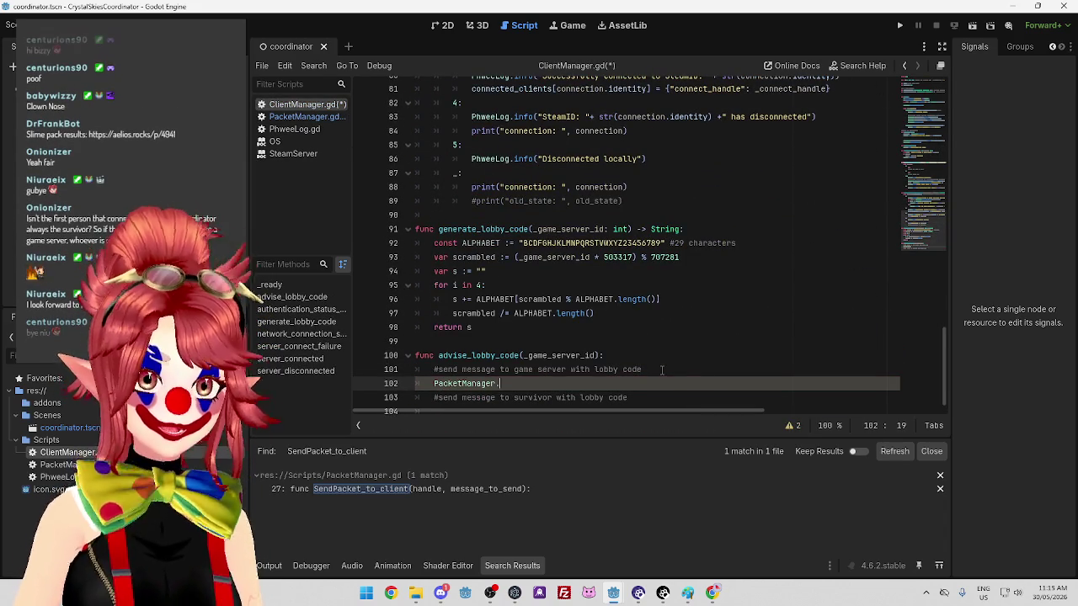
key("ctrl+v")
left_click(597, 384)
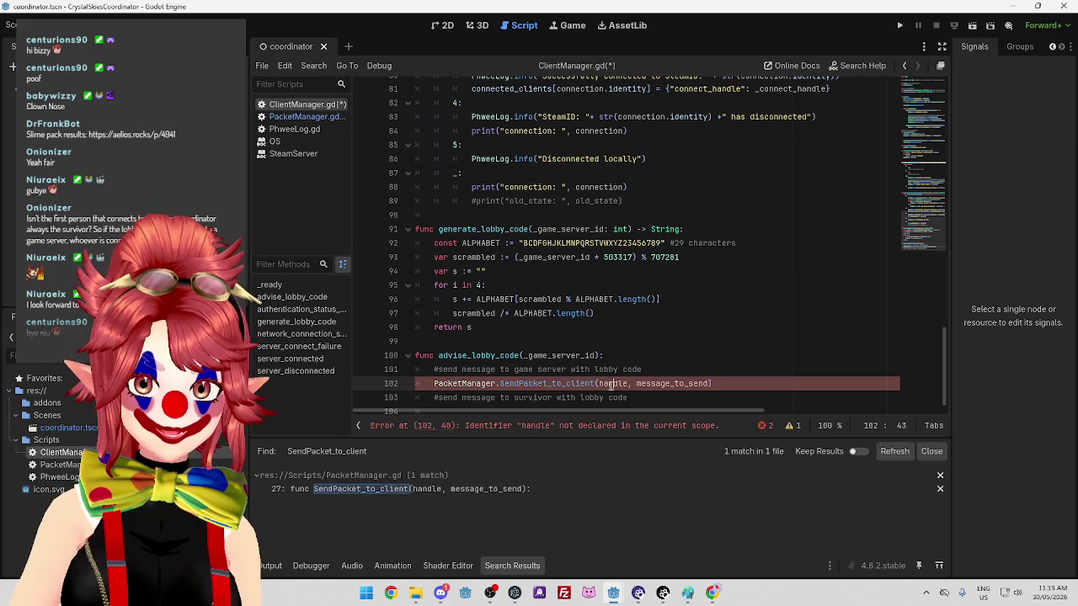
left_click_drag(597, 383, 629, 383)
mouse_move(523, 354)
left_mouse_down()
mouse_move(596, 355)
mouse_move(611, 383)
mouse_move(629, 383)
left_mouse_up()
type("_game_server_id")
left_click(710, 382)
double_click(714, 396)
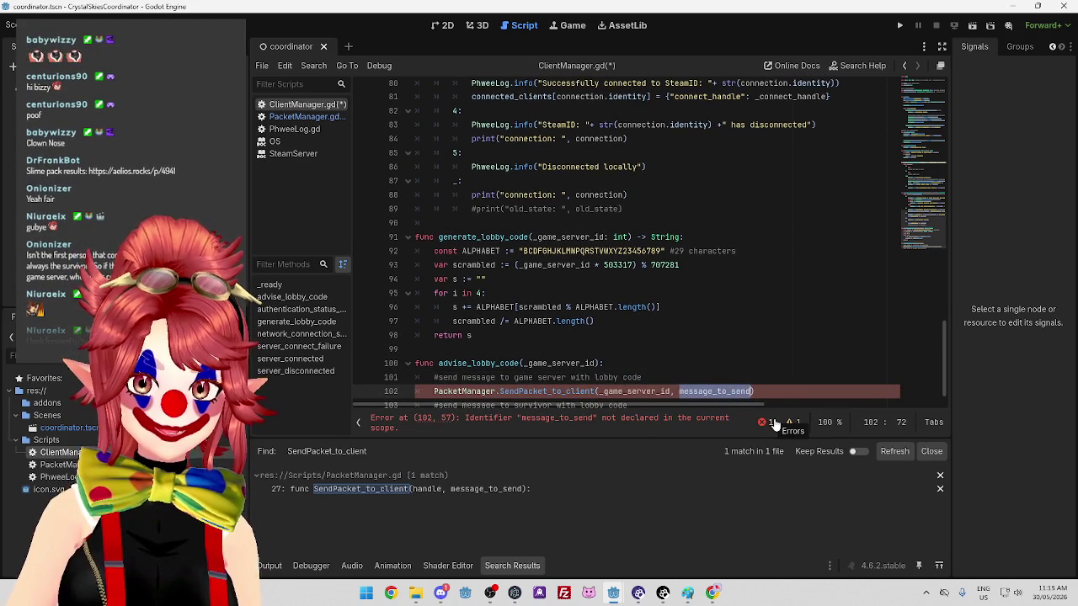
key("BackSpace")
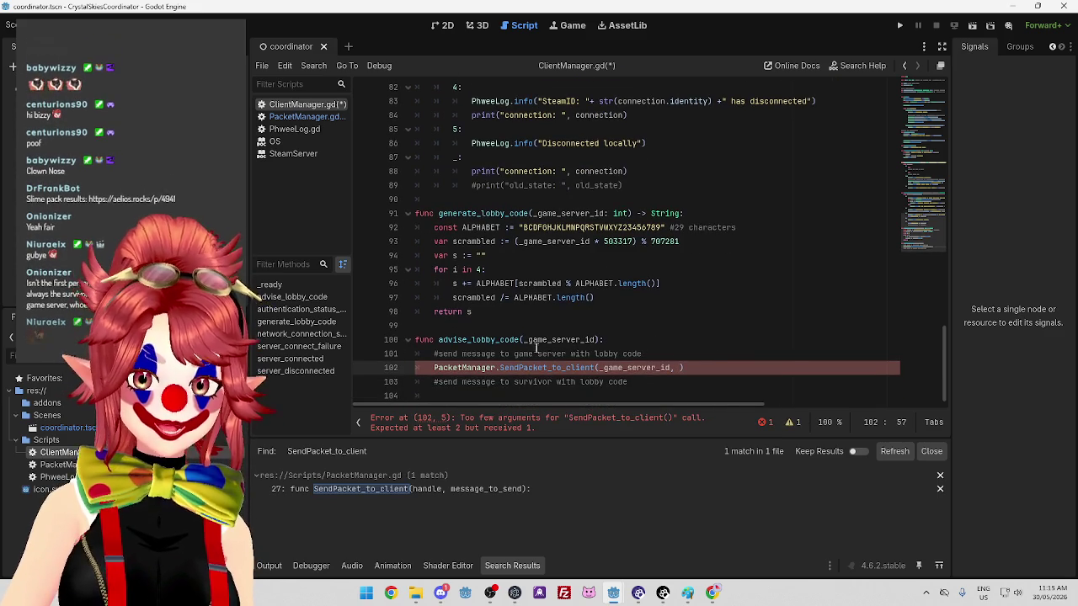
double_click(560, 339)
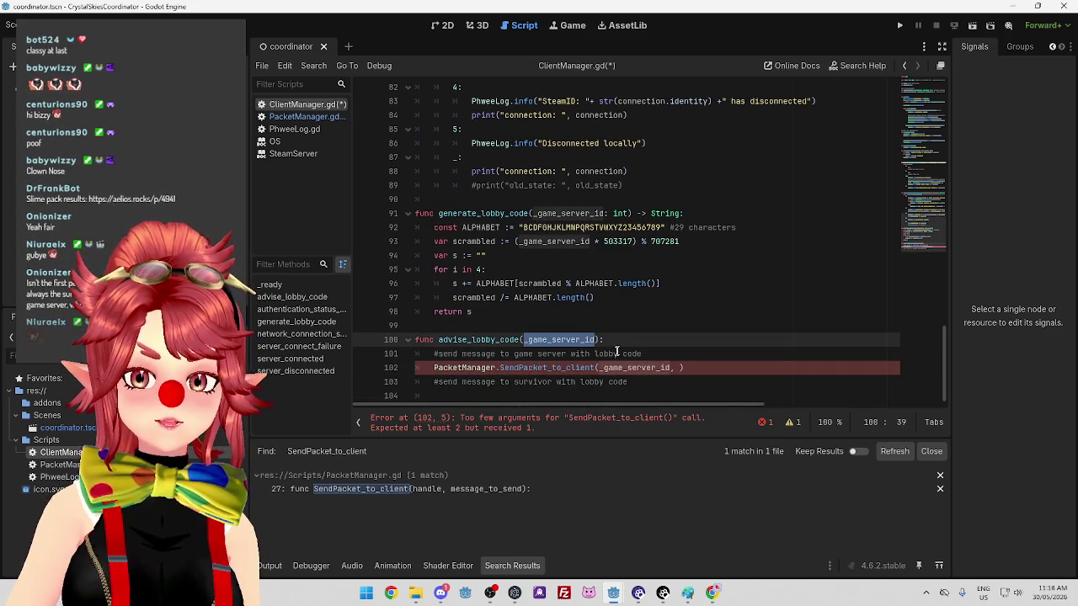
Search for connected_game_servers and copy ClientManager.connected_game_servers[_game_server_id] from PacketManager.gd line 24
scroll(615, 360, "up", 15)
scroll(617, 362, "up", 10)
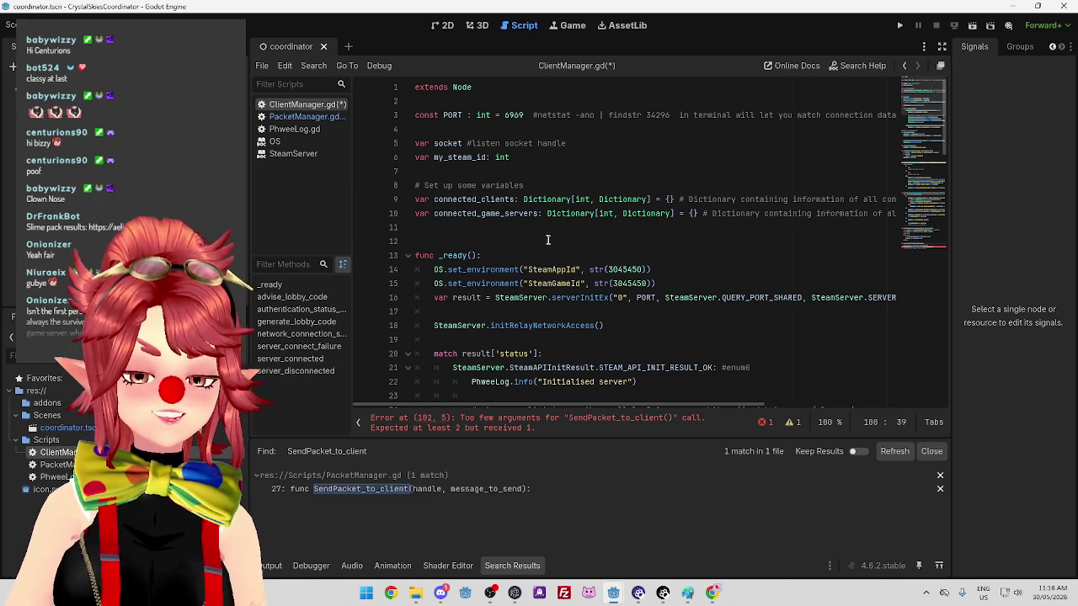
scroll(549, 188, "down", 5)
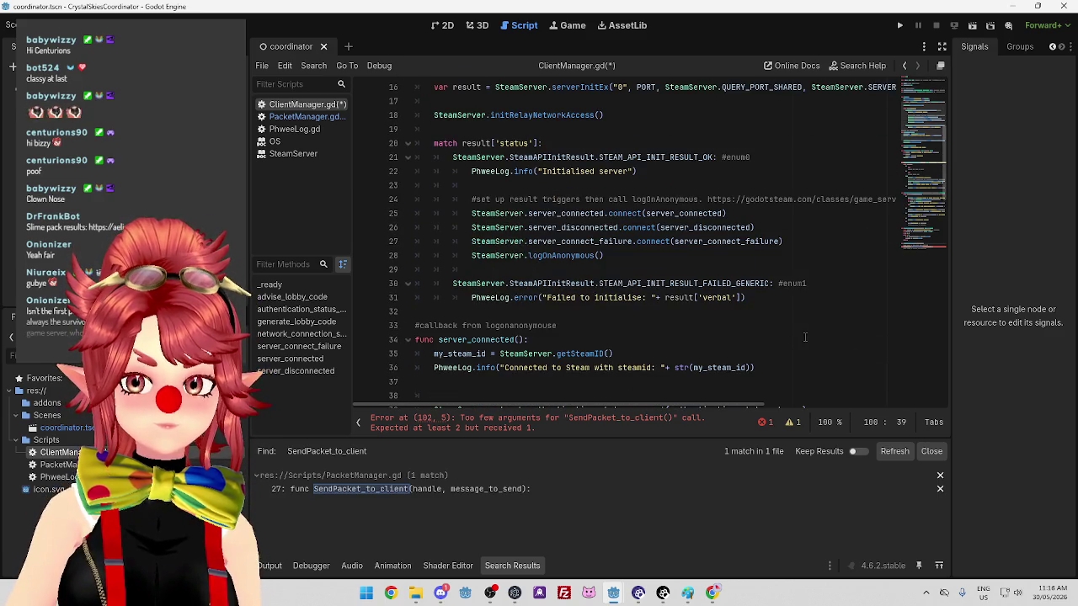
scroll(474, 214, "up", 5)
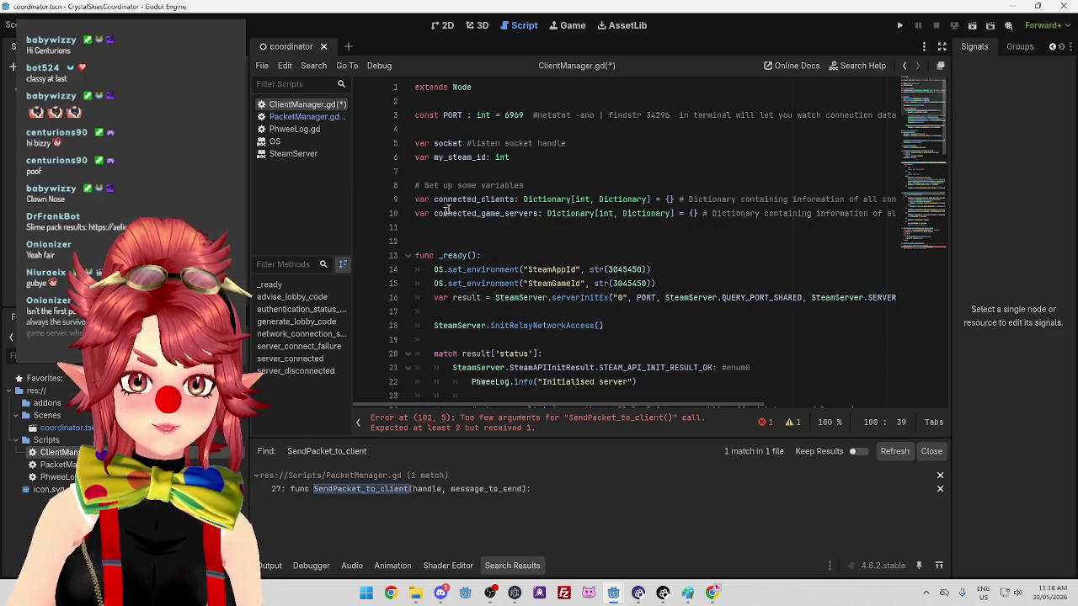
double_click(439, 213)
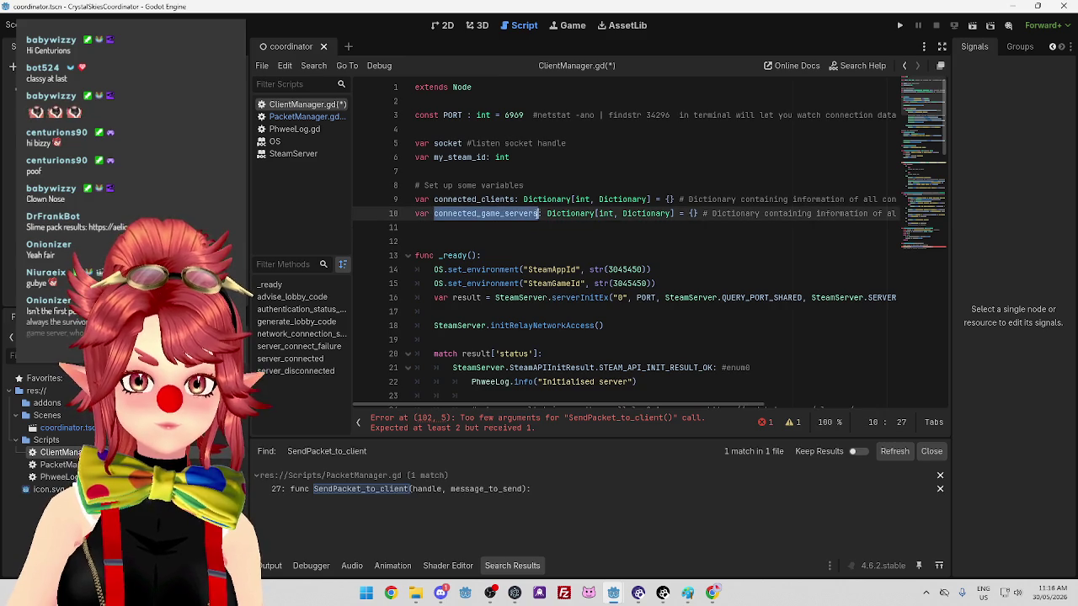
key("ctrl+shift+f")
left_click(538, 357)
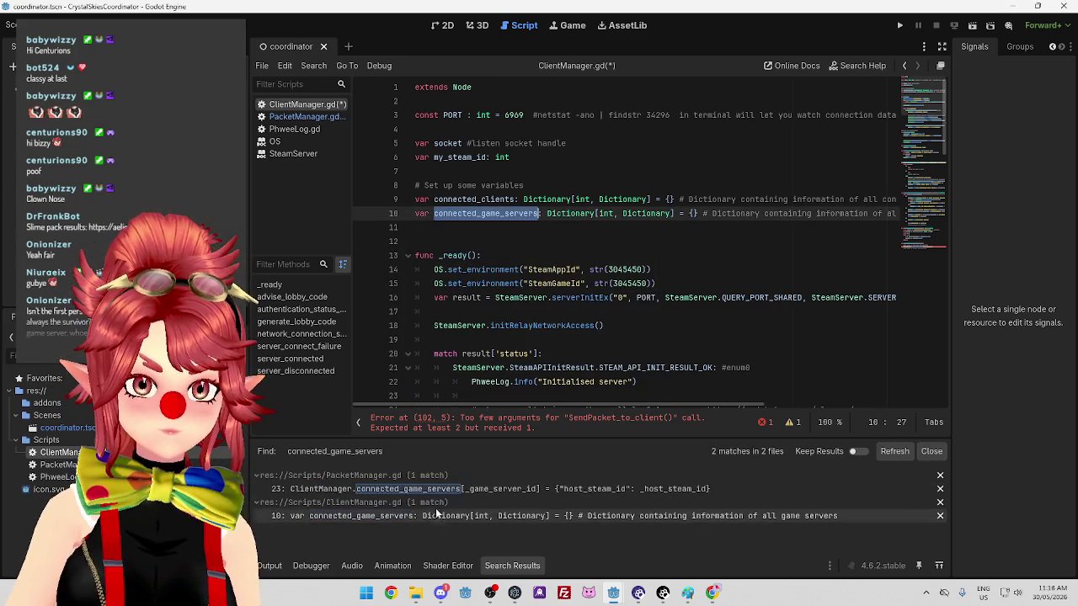
left_click(485, 490)
left_click_drag(595, 313, 690, 313)
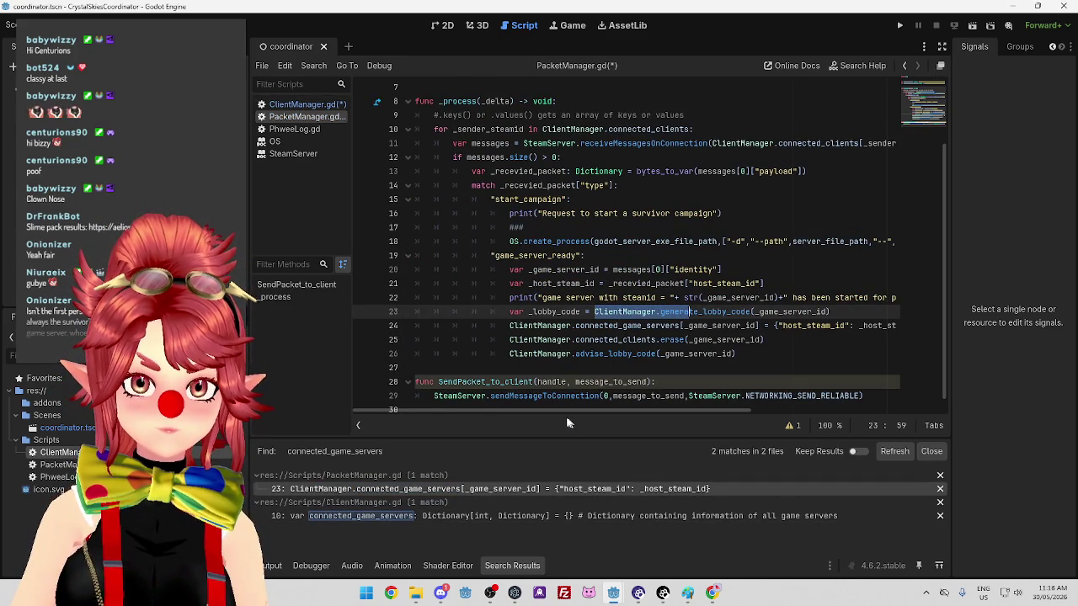
left_click(528, 488)
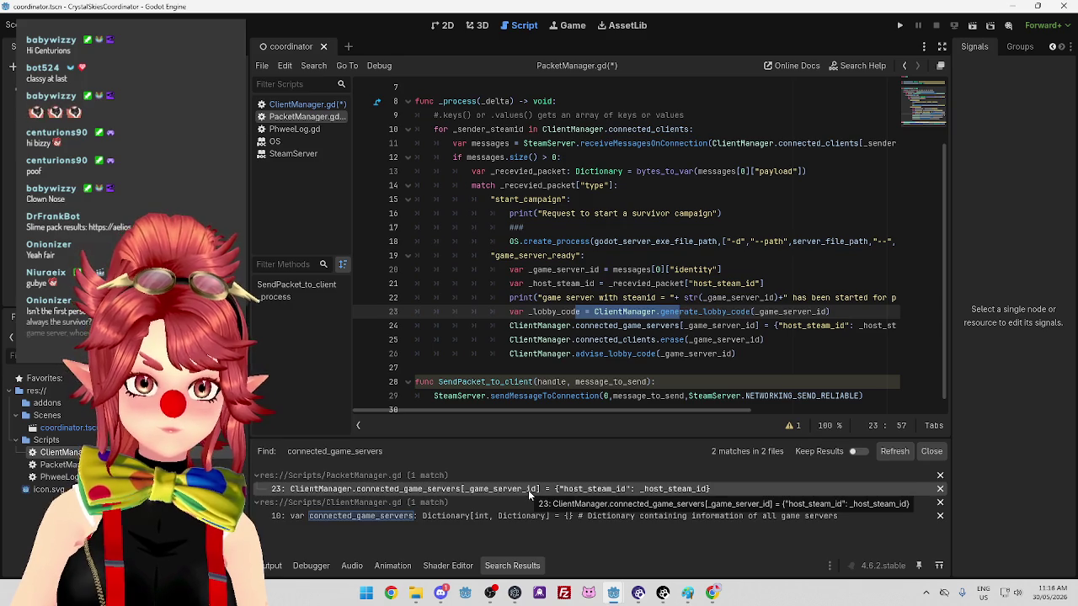
left_click(701, 325)
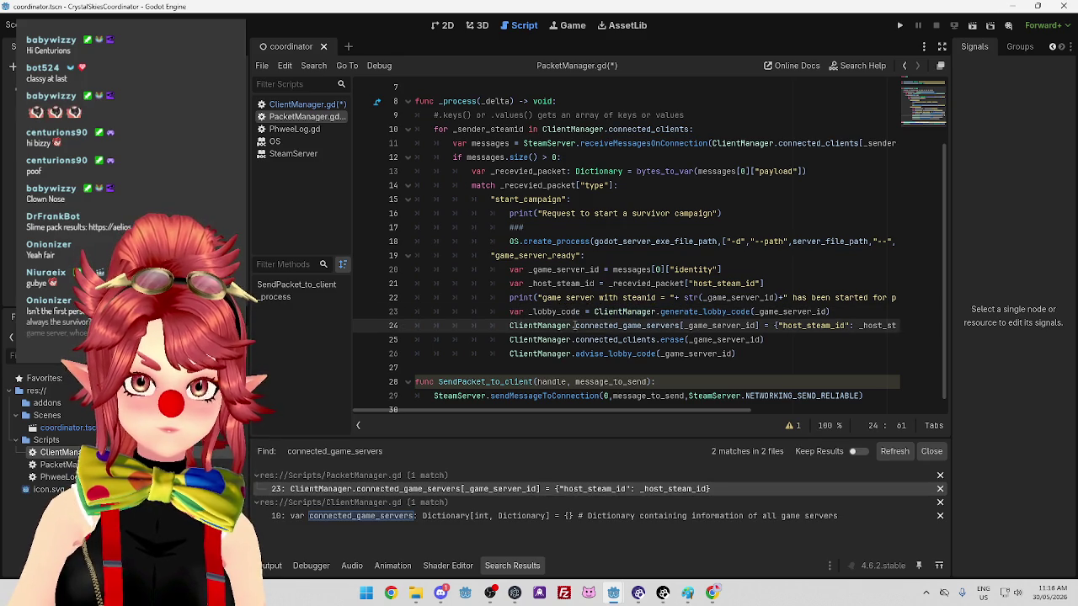
left_click_drag(512, 326, 762, 326)
key("ctrl+c")
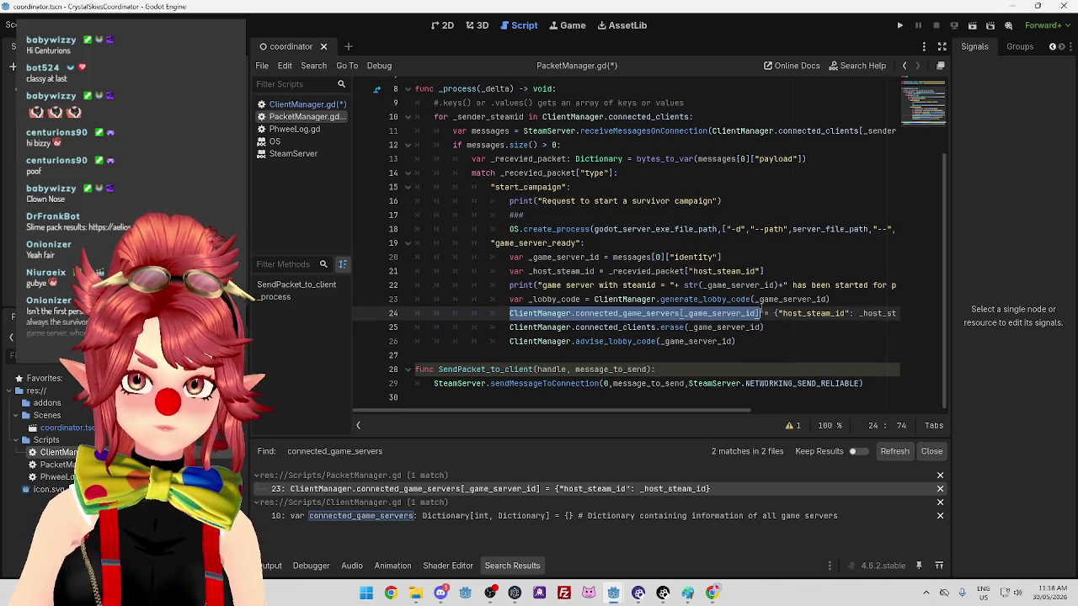
left_click(301, 104)
Paste the connected_game_servers lookup as the second argument, add ["lobby_code, and open a line below the survivor comment
scroll(579, 287, "down", 20)
left_click(683, 368)
key("ctrl+v")
scroll(724, 387, "right", 3)
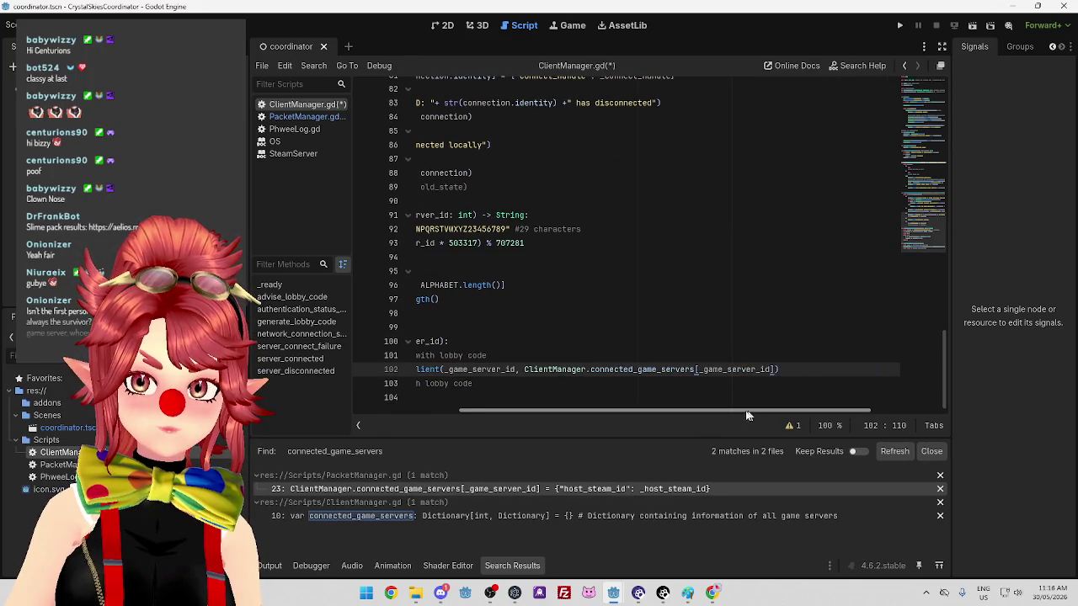
scroll(729, 411, "left", 1)
type("[")
type("\"lobby_c")
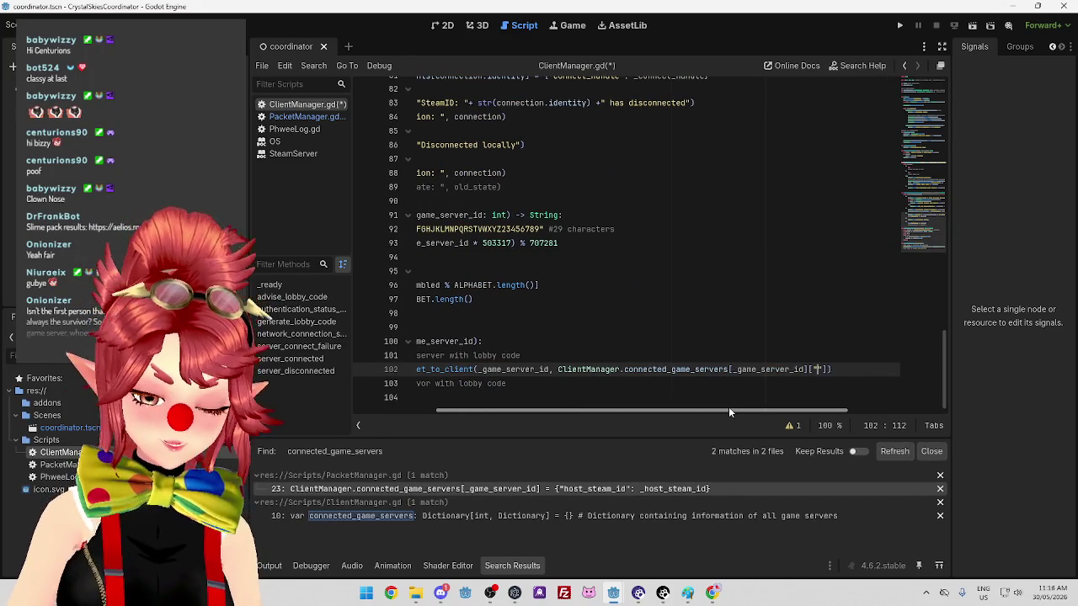
type("ode")
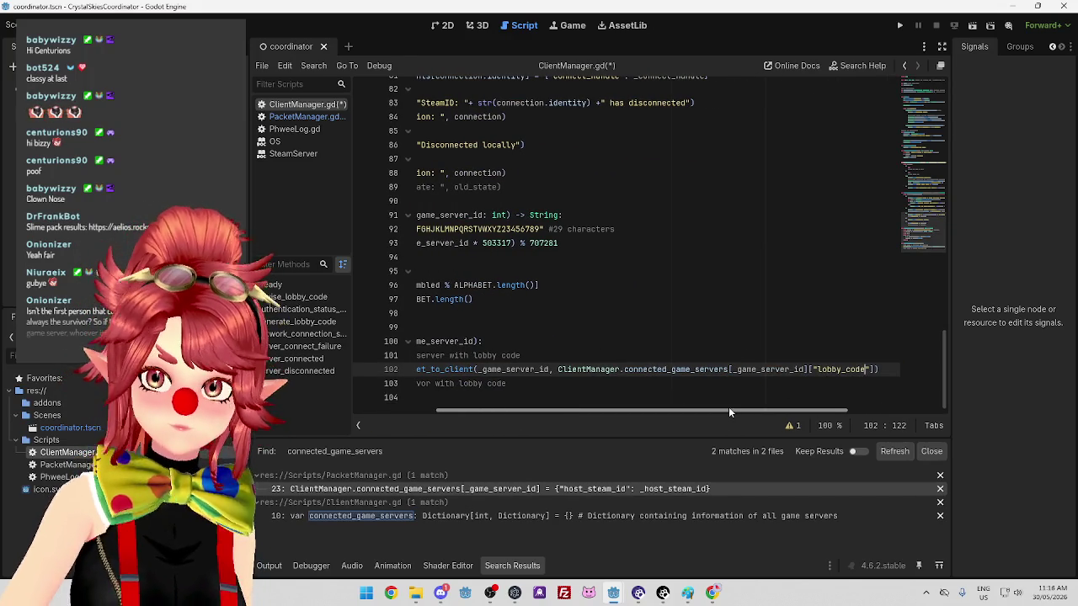
scroll(624, 404, "left", 3)
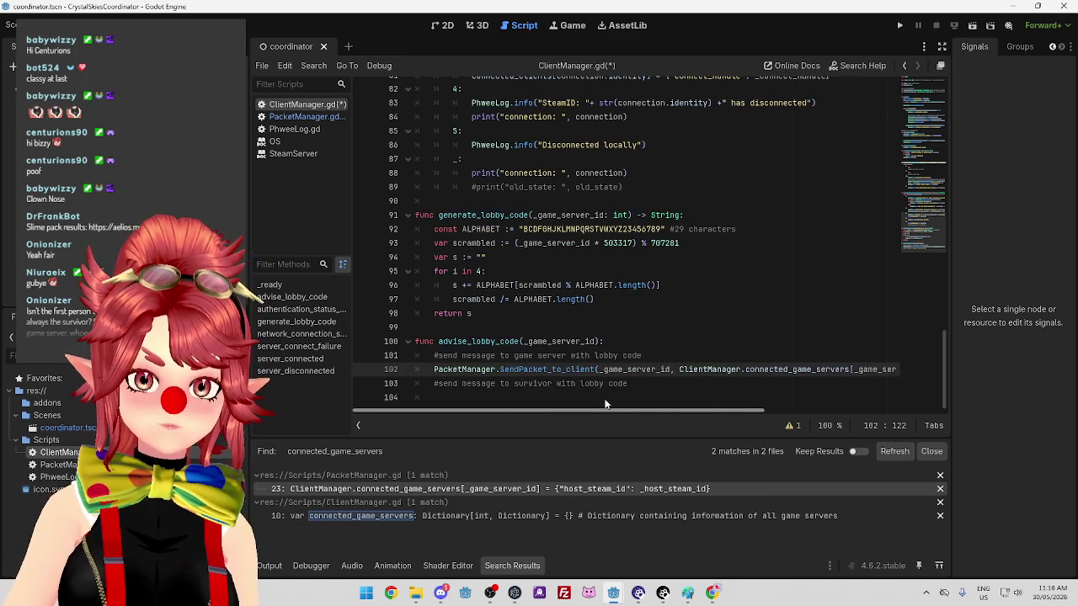
left_click(644, 386)
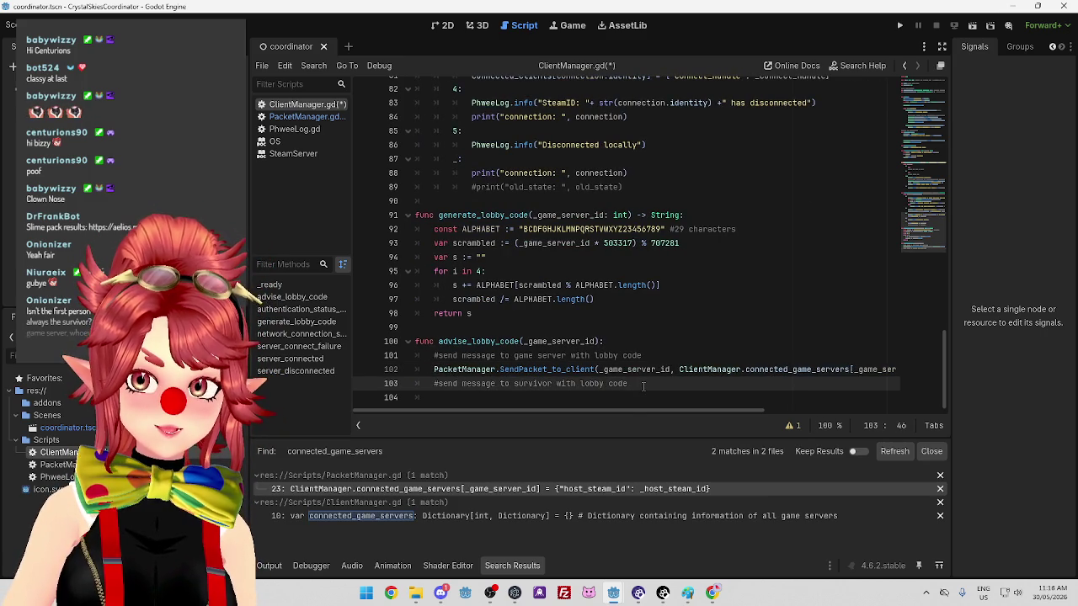
key("Return")
mouse_move(557, 357)
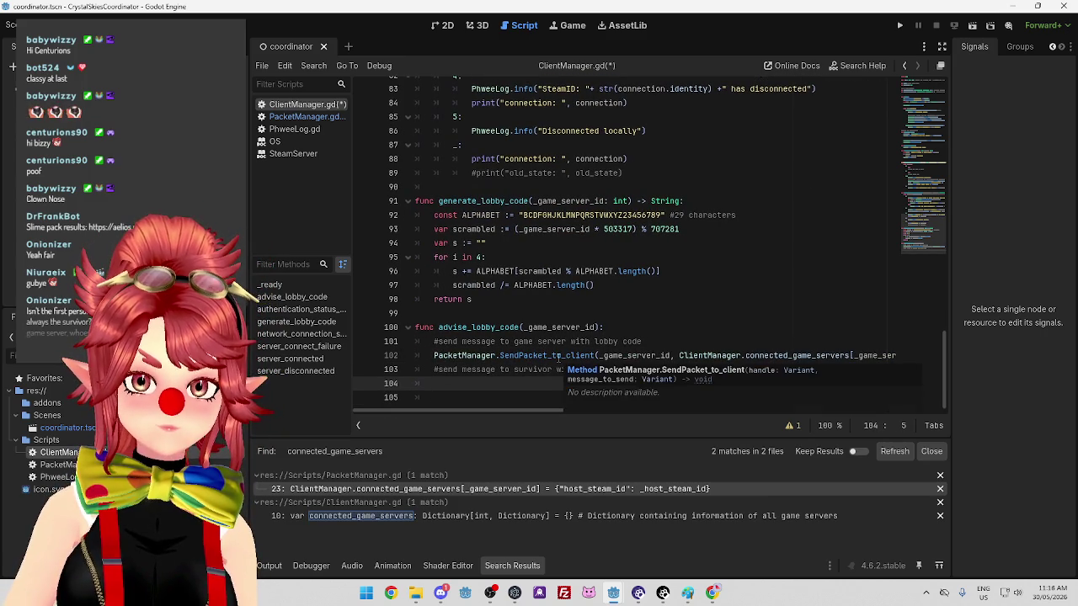
left_click(557, 357)
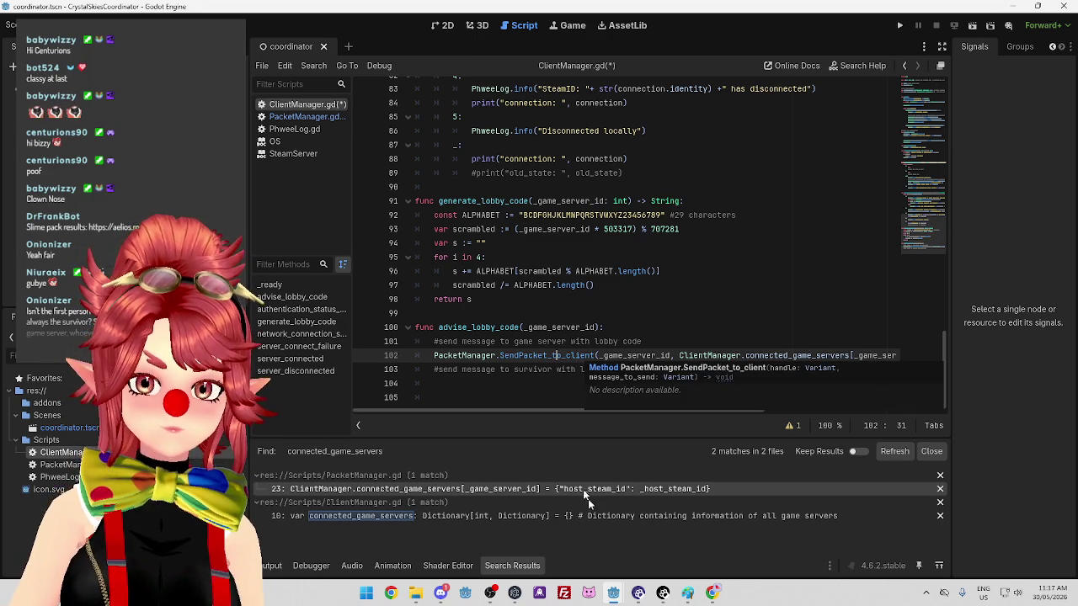
mouse_move(613, 592)
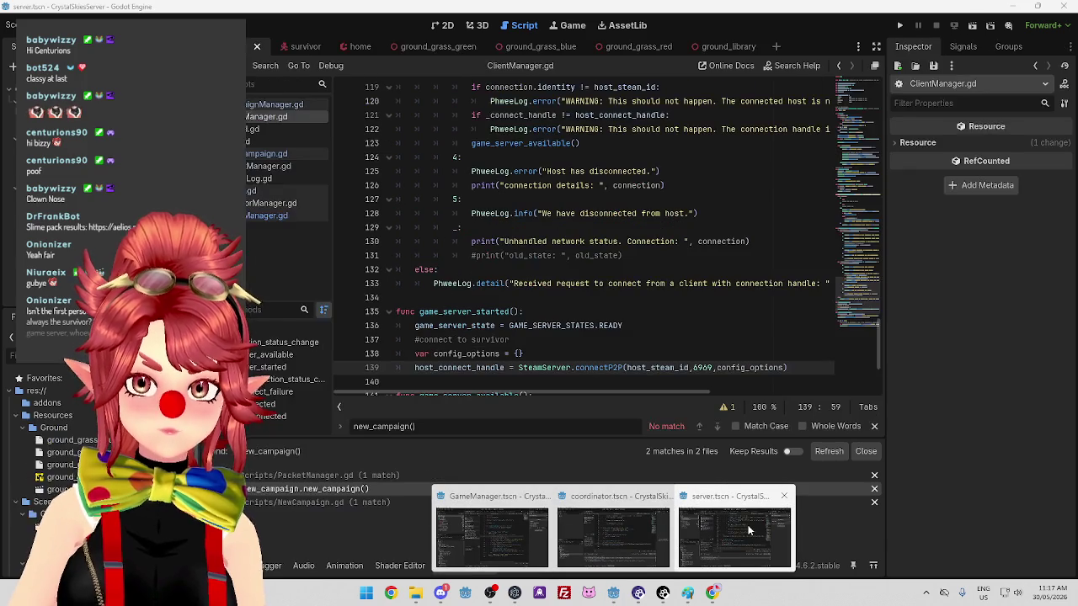
Copy line 143 of game_server_available, which builds the host message, from the server project window
left_click(750, 531)
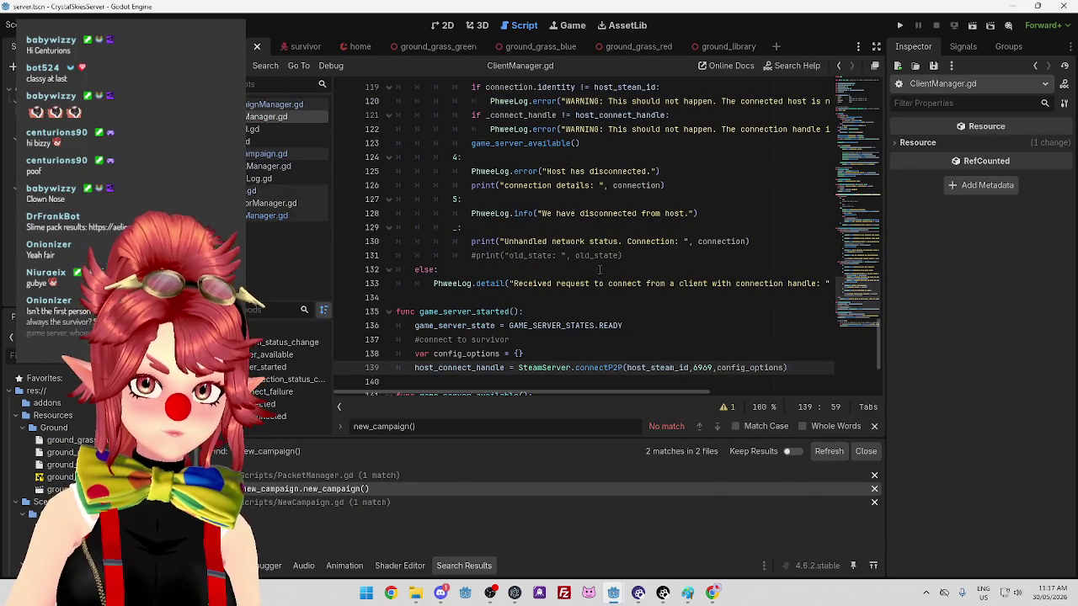
scroll(600, 283, "down", 3)
left_click(544, 297)
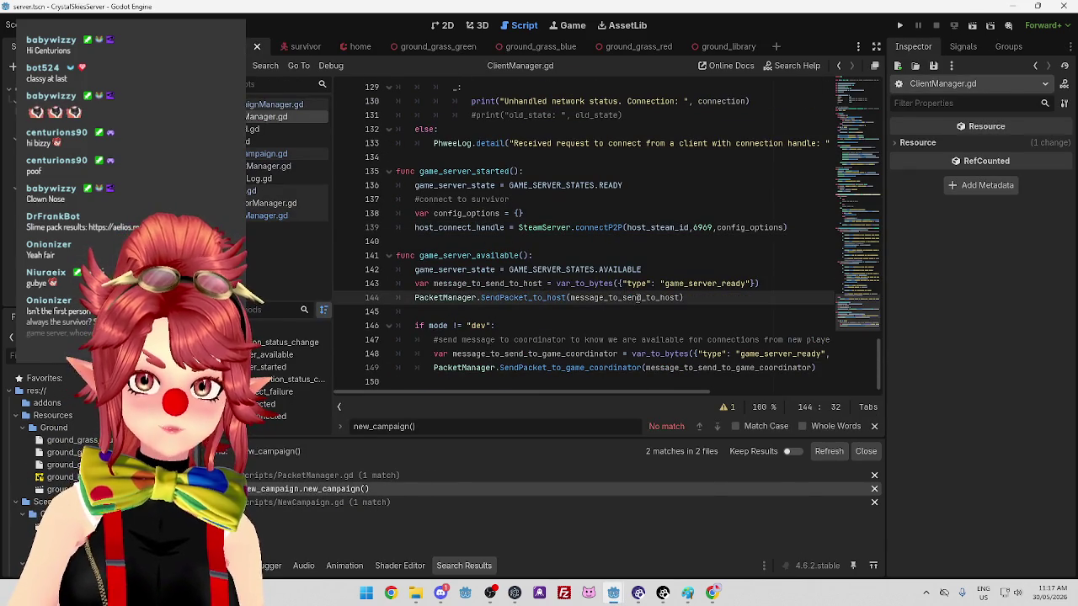
left_click_drag(414, 284, 760, 284)
key("ctrl+c")
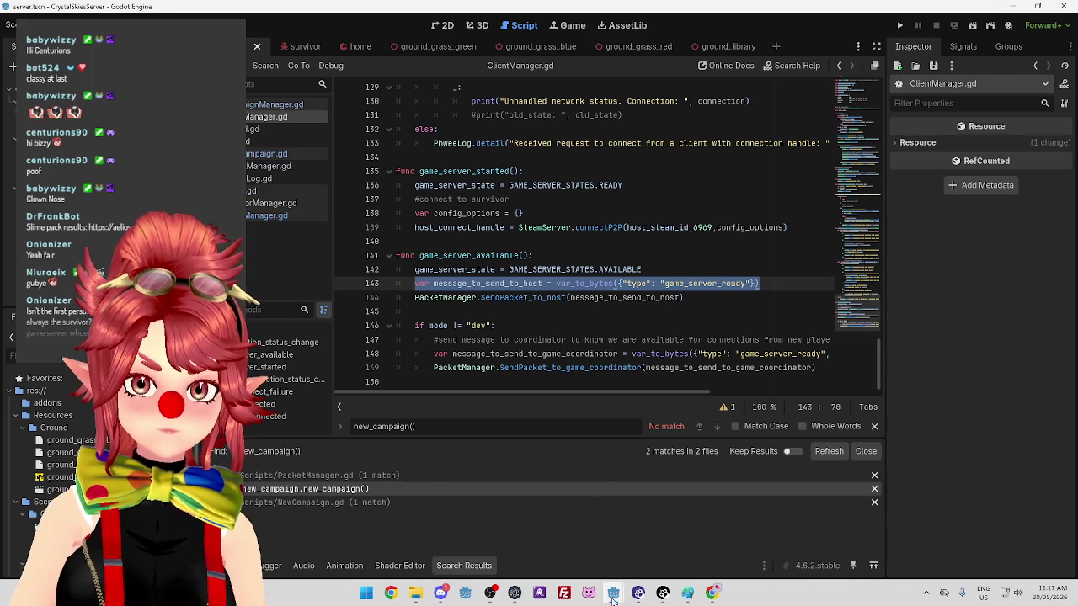
mouse_move(614, 594)
left_click(615, 532)
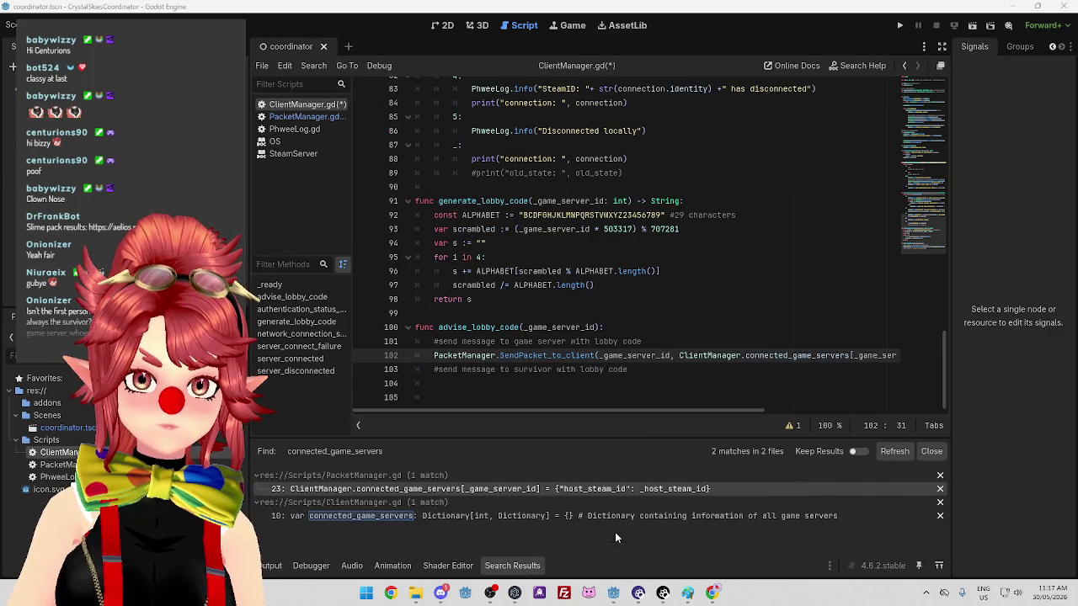
Paste the message-building line above the send call as message_to_send_to_server with type "lobby_code"
key("Home")
key("ctrl+v")
key("Return")
left_click(505, 355)
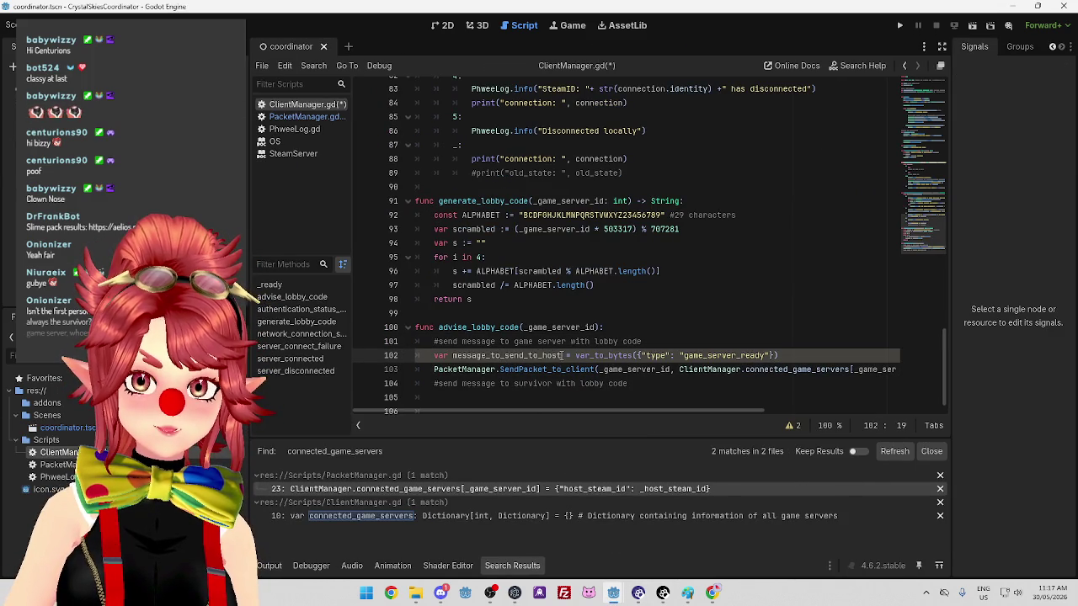
left_click_drag(562, 355, 543, 356)
type("server")
left_click_drag(682, 411, 700, 410)
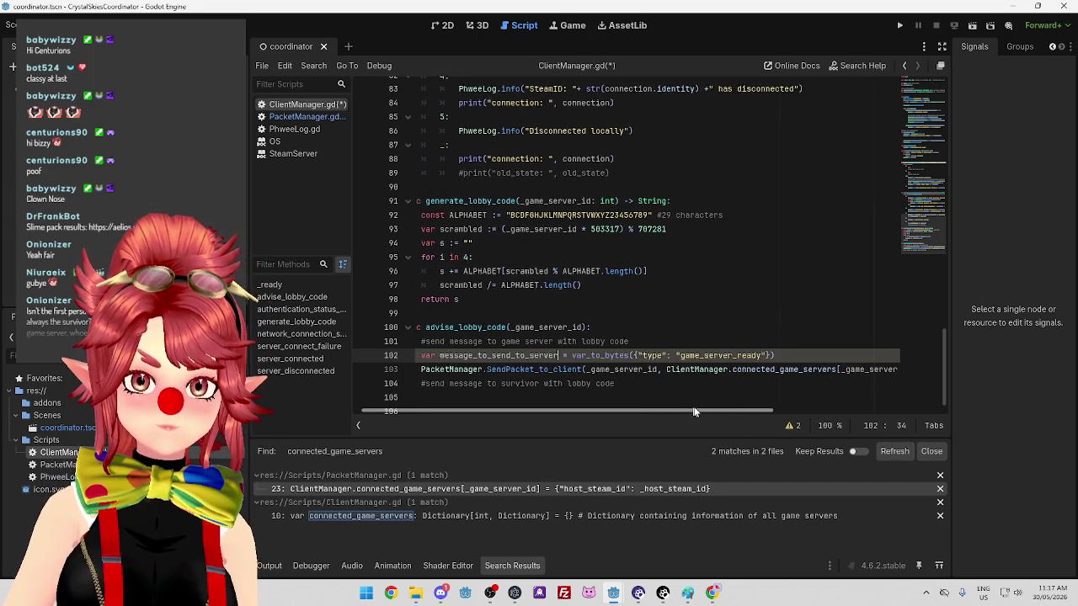
left_click(671, 355)
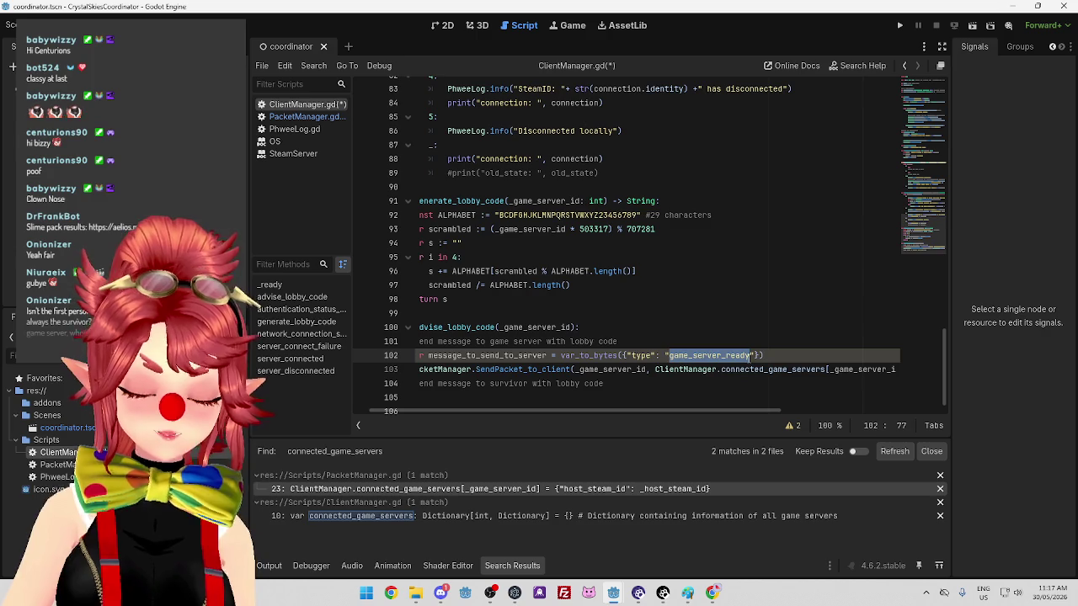
type("lobby_code")
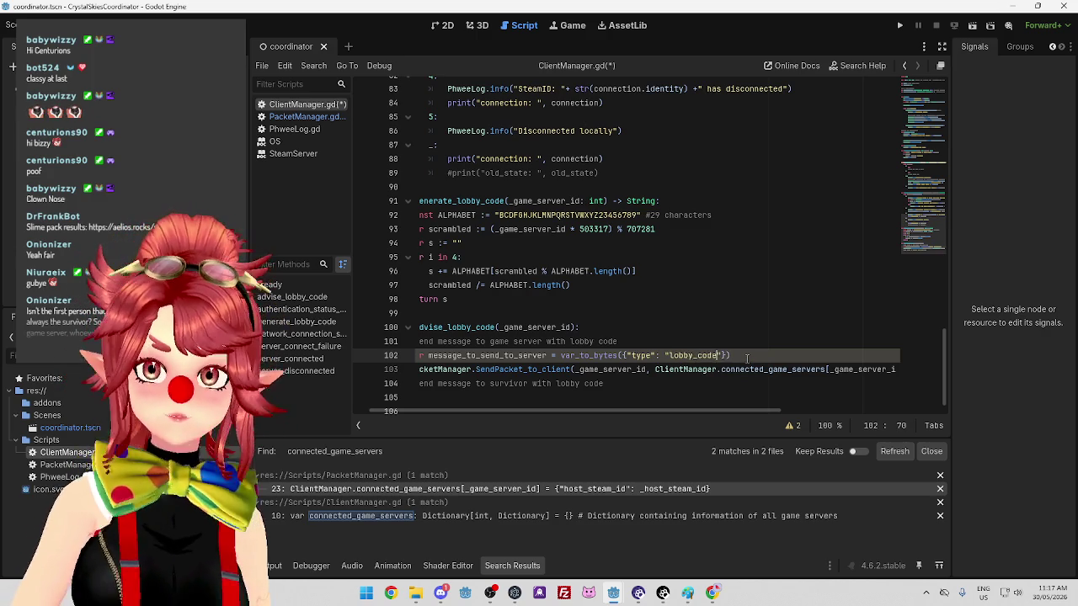
Move the lobby code lookup from the send call into the dictionary as its "lobby_code" entry
mouse_move(728, 411)
left_mouse_down()
mouse_move(754, 410)
mouse_move(722, 416)
left_mouse_up()
scroll(721, 416, "right", 2)
scroll(646, 414, "right", 3)
scroll(646, 414, "left", 5)
mouse_move(592, 369)
left_mouse_down()
mouse_move(912, 373)
mouse_move(879, 370)
left_mouse_up()
key("ctrl+x")
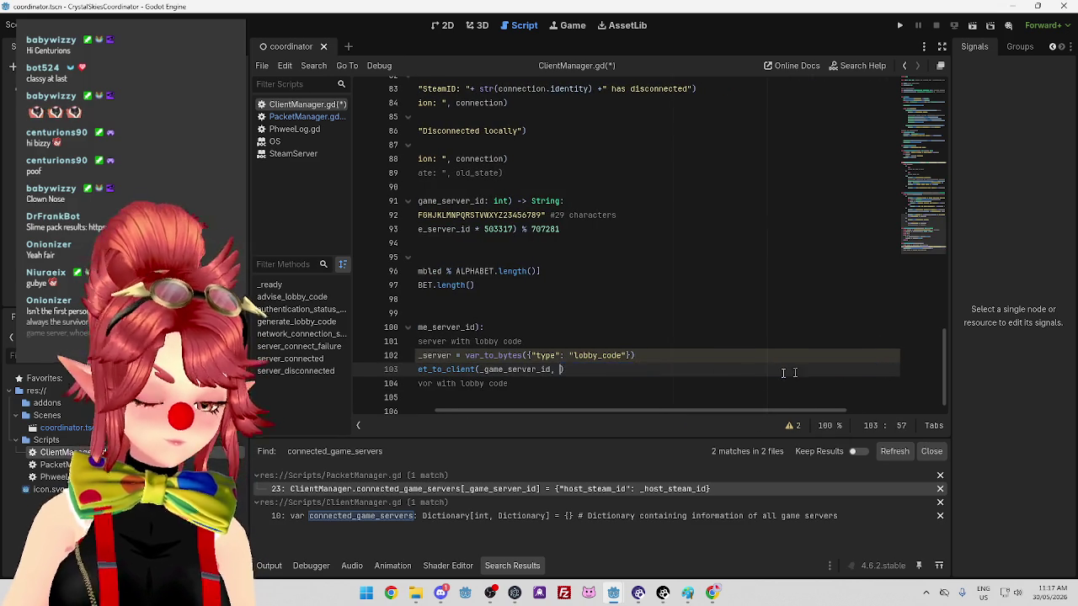
left_click(629, 348)
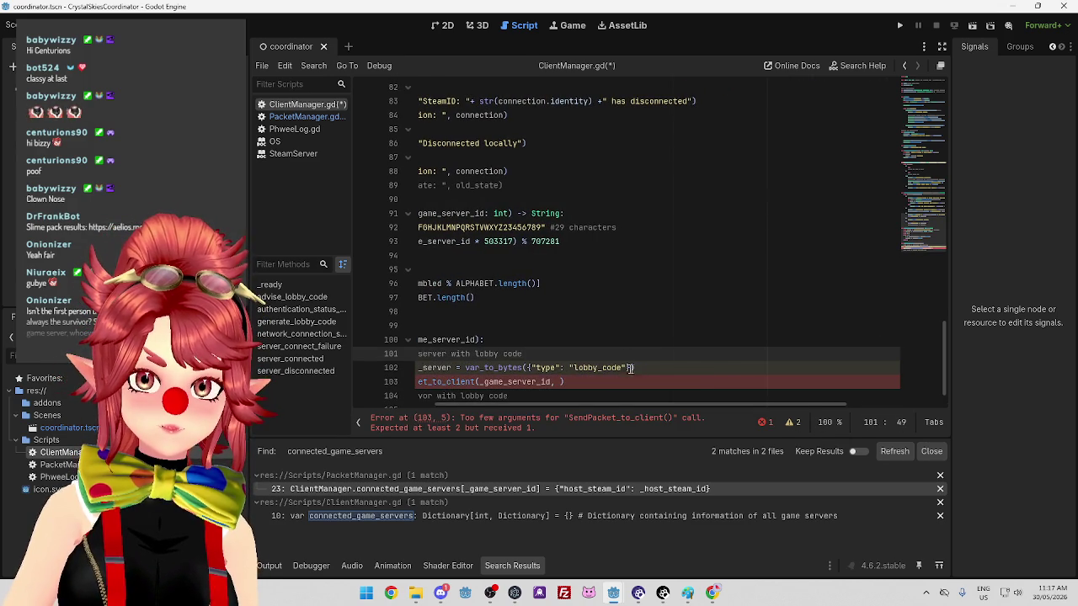
left_click(630, 368)
type(", ")
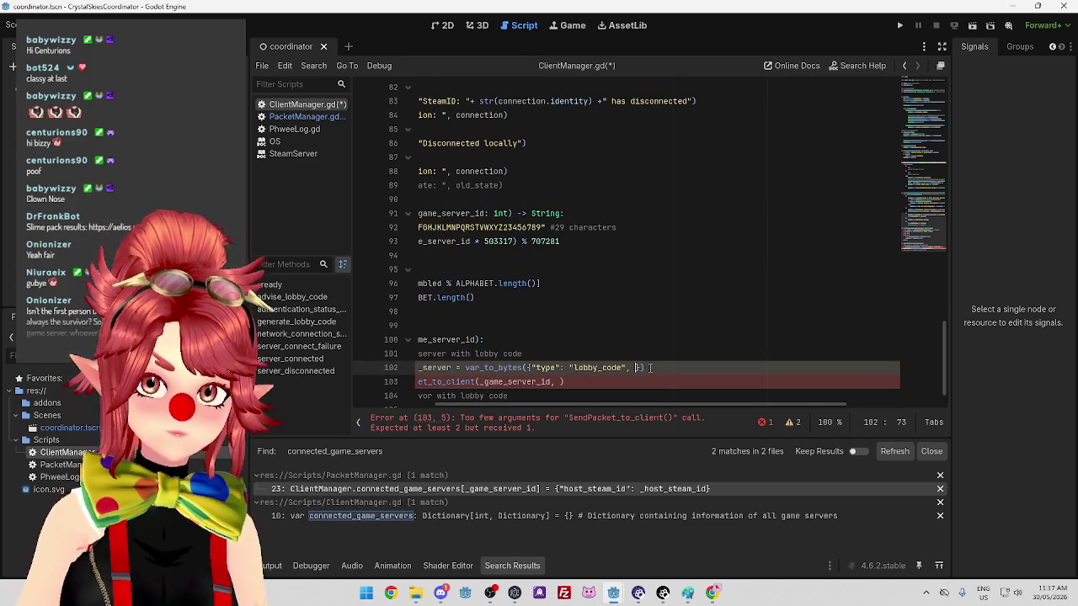
type("\"lobby_code\", \"lobby_code\":")
key("ctrl+v")
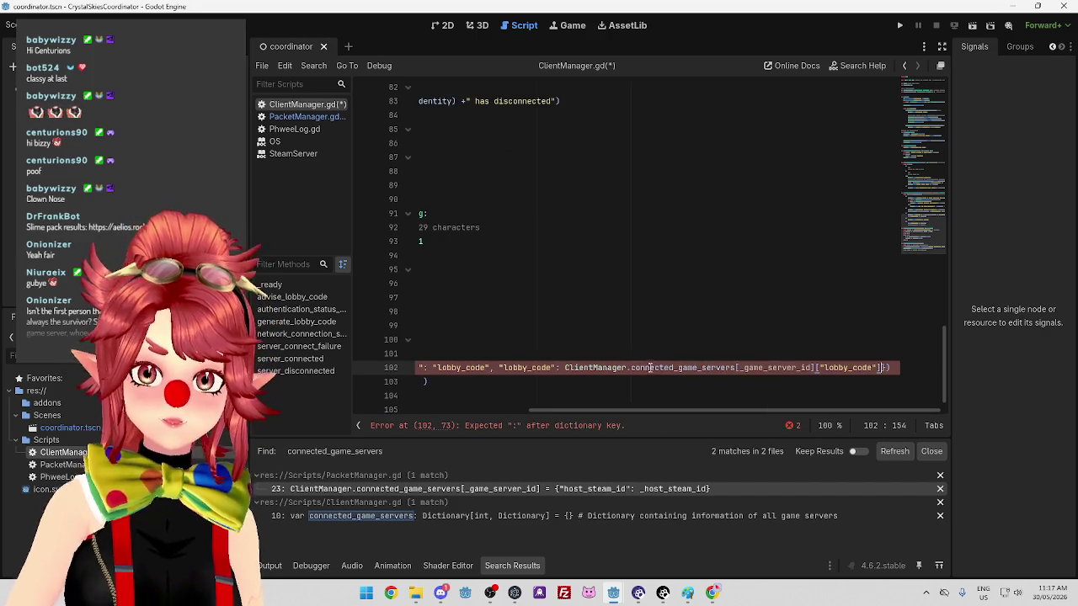
Pass message_to_send_to_server as the second argument of the send call to _game_server_id
left_click_drag(763, 406, 587, 404)
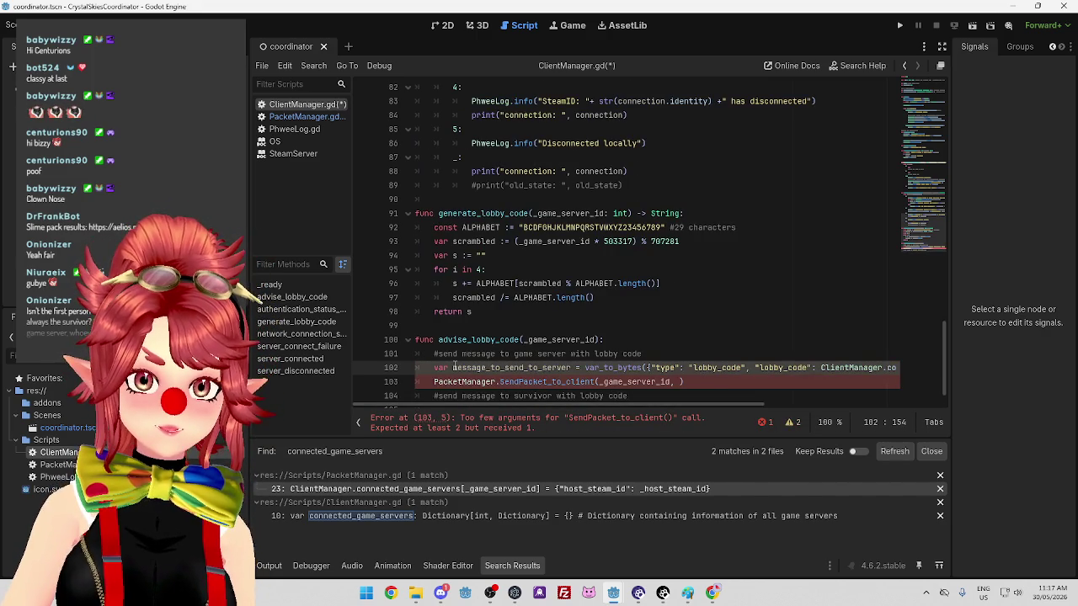
left_click_drag(455, 368, 571, 368)
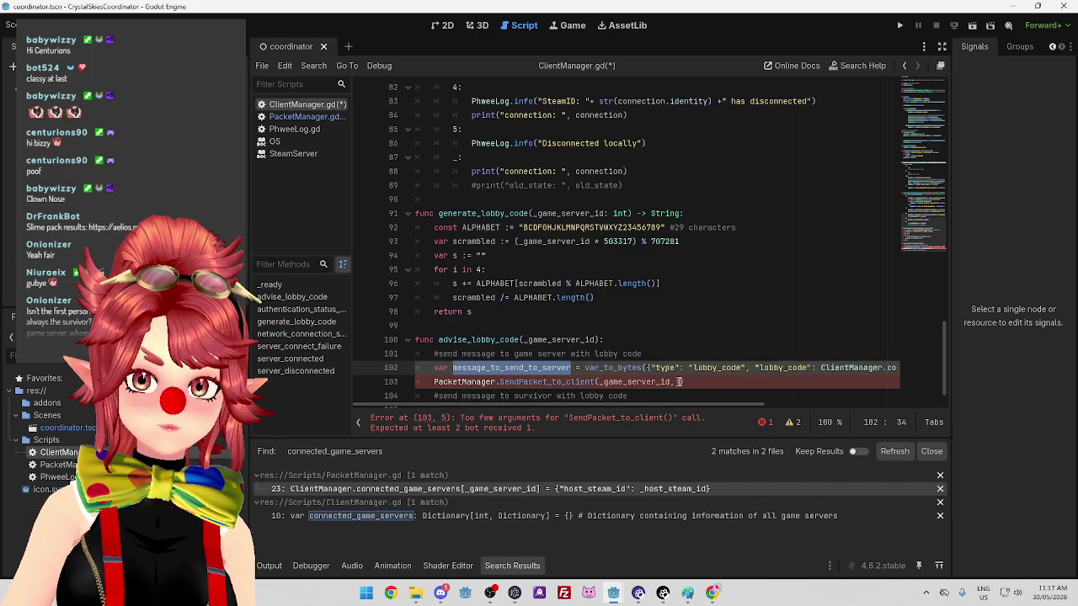
left_click(673, 381)
type(",")
key("ctrl+v")
left_click(724, 326)
scroll(568, 378, "down", 1)
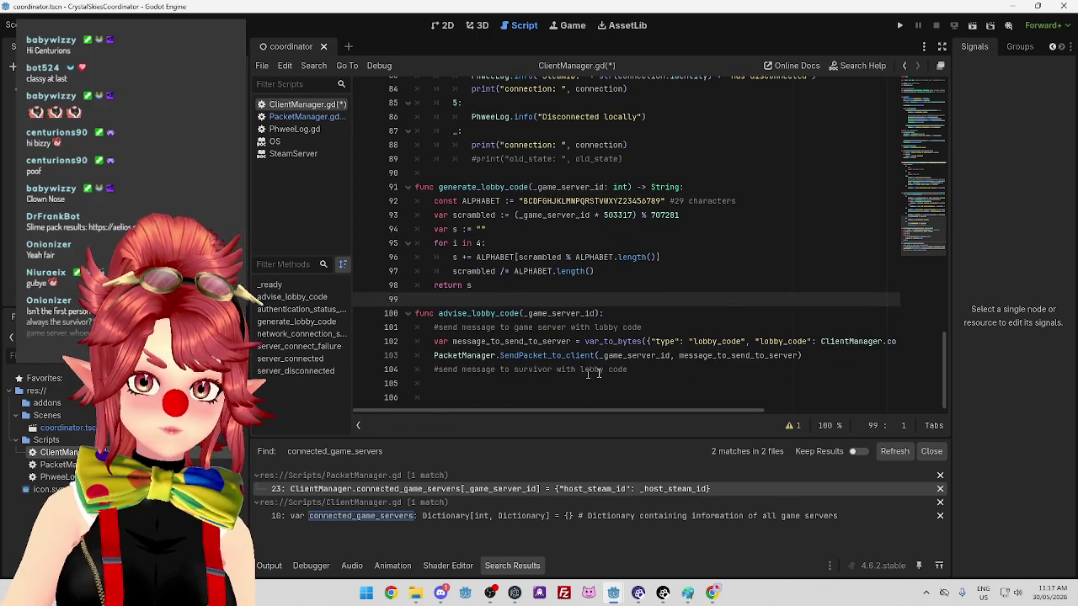
left_click(637, 360)
left_click_drag(652, 341, 788, 341)
left_click(822, 341)
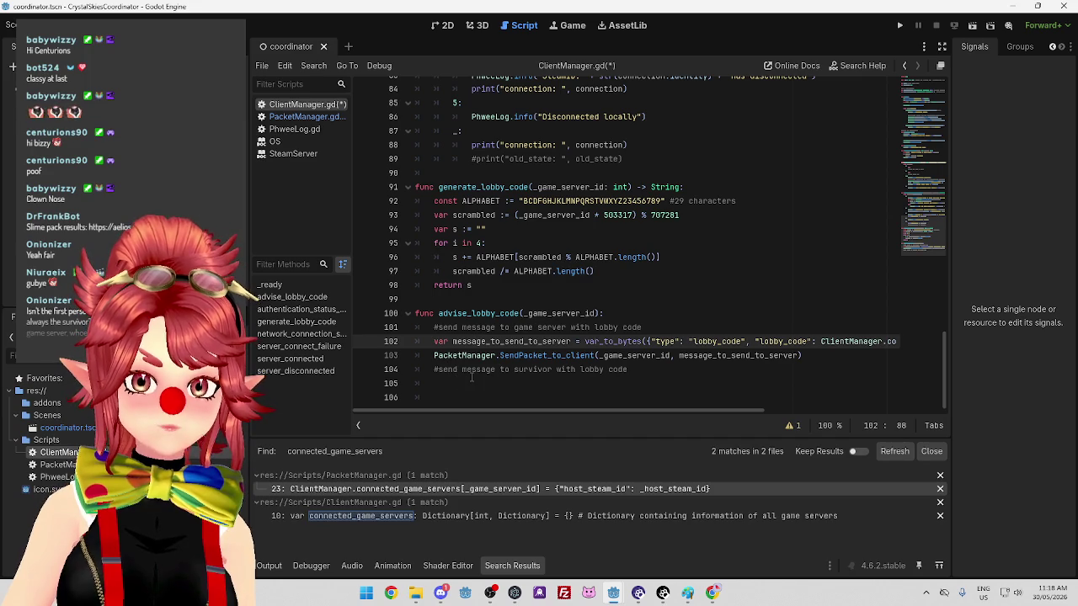
left_click(465, 383)
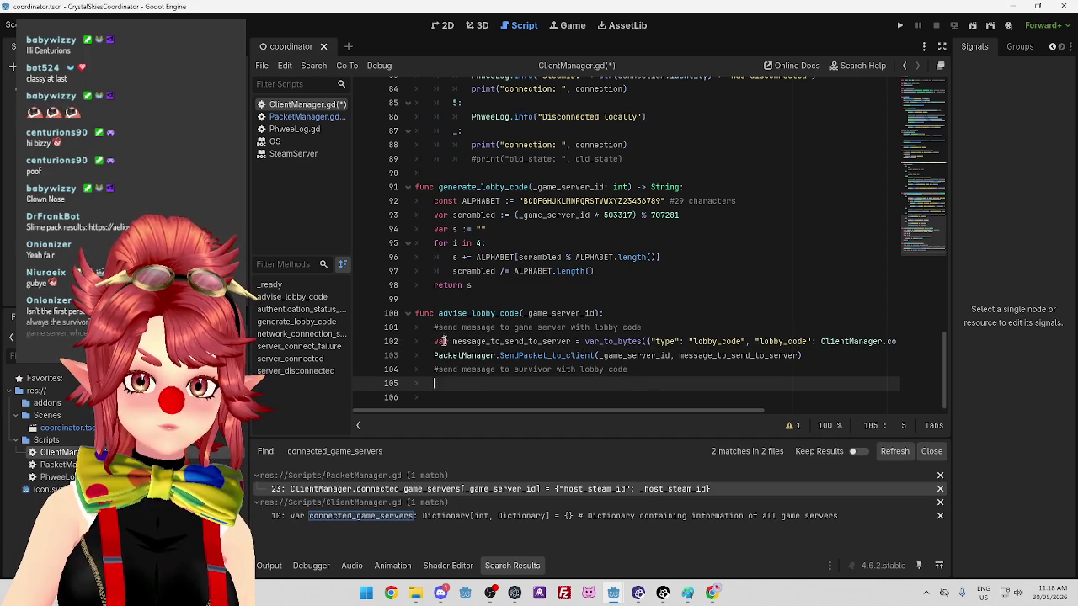
left_click(828, 355)
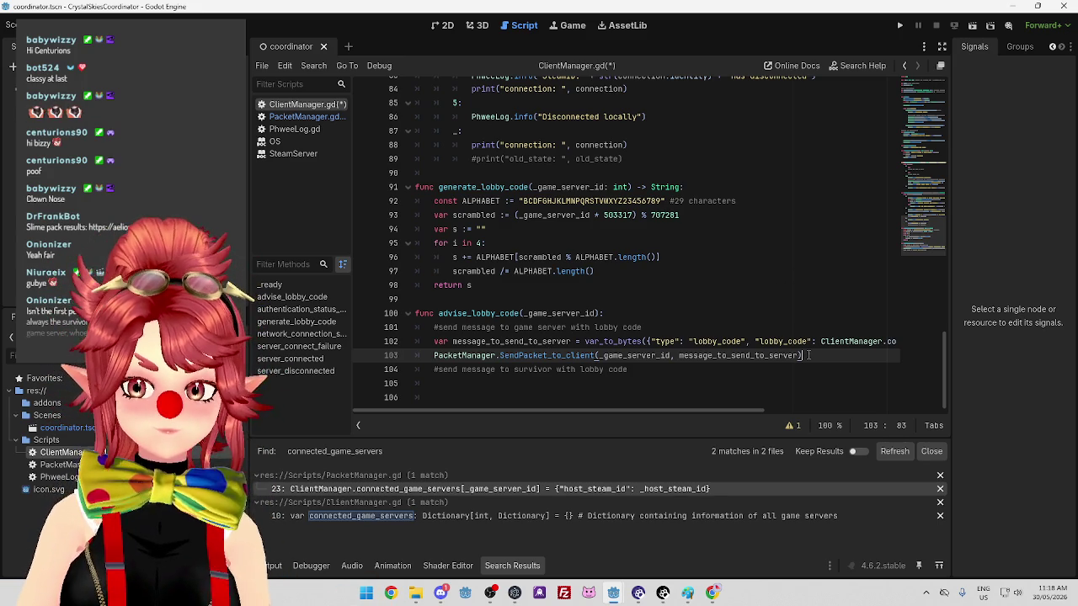
Duplicate the server message lines below the comment as message_to_send_to_host, retitling the comment to host
left_click_drag(803, 356, 435, 341)
key("ctrl+c")
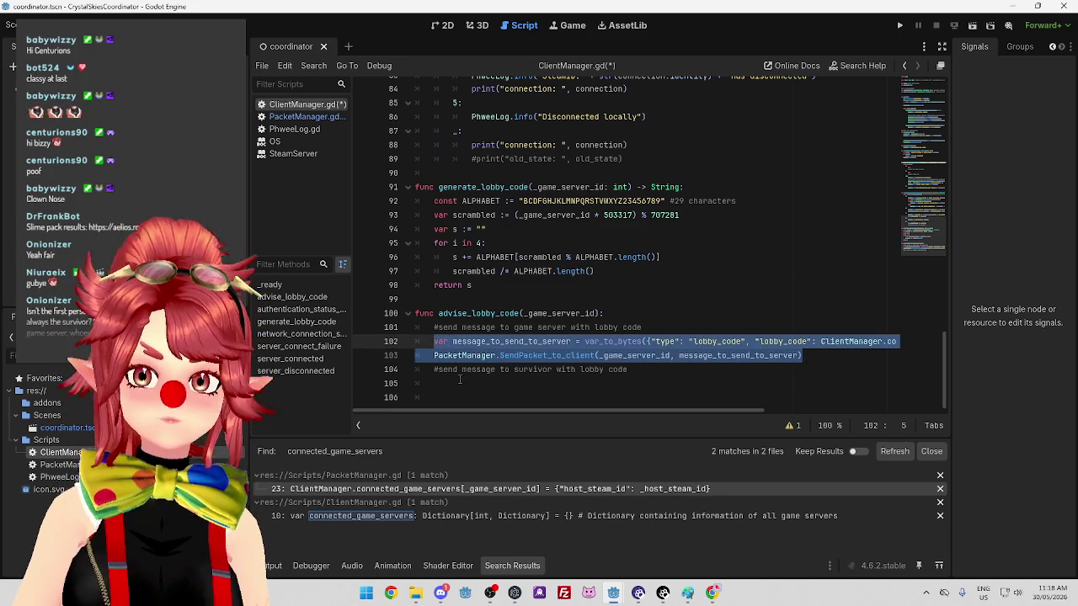
left_click(461, 382)
key("ctrl+v")
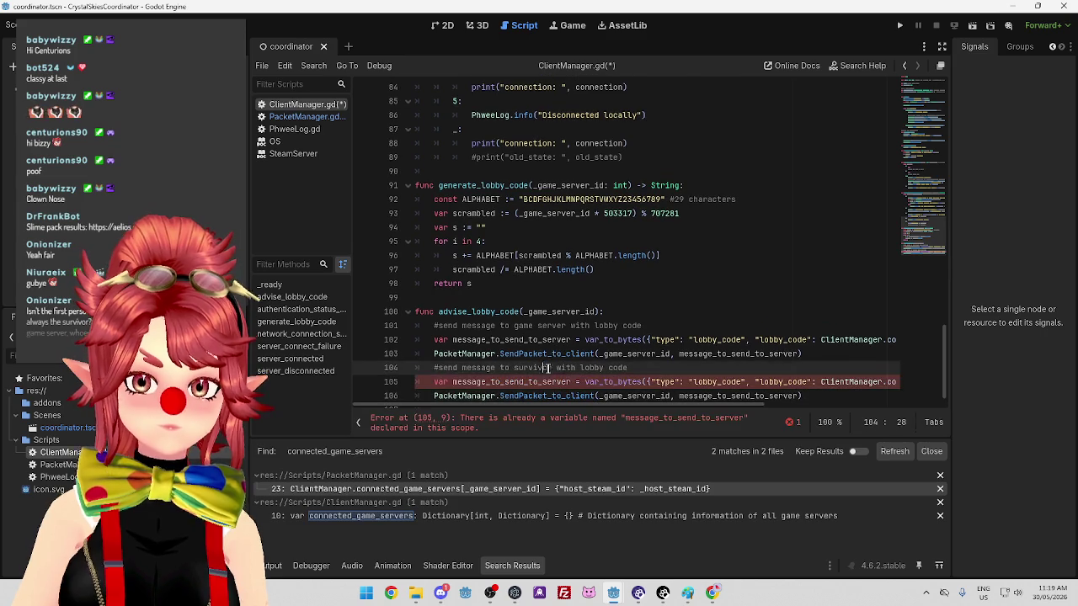
left_click(588, 360)
left_click_drag(543, 368, 572, 368)
type("host")
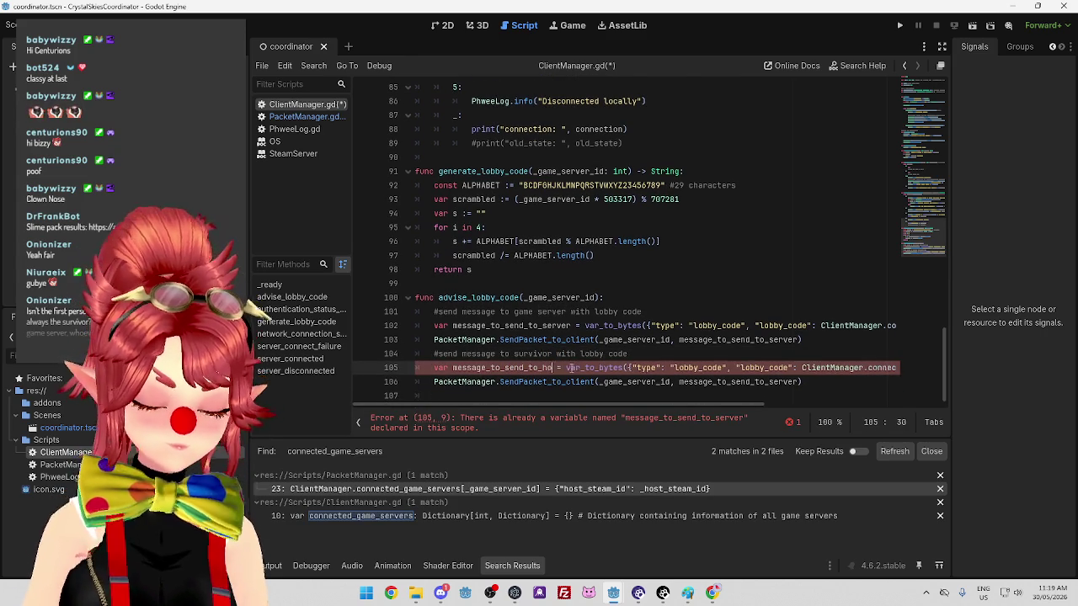
left_click_drag(515, 355, 563, 356)
type("host")
Add a _host_id line set to connected_game_servers[_game_server_id]["host_id"]
key("End")
scroll(654, 407, "right", 5)
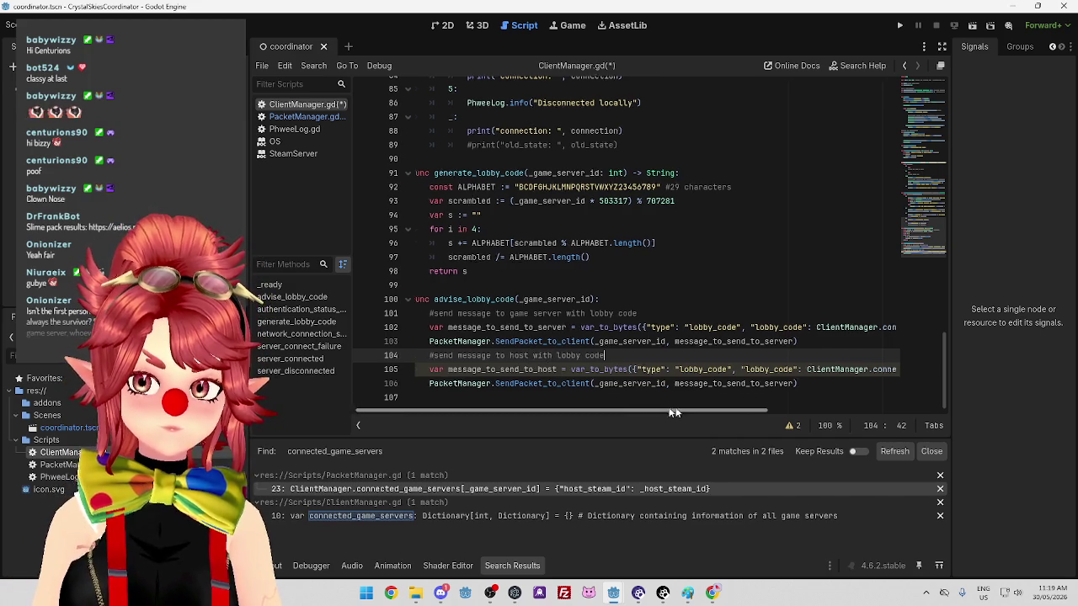
scroll(651, 409, "left", 5)
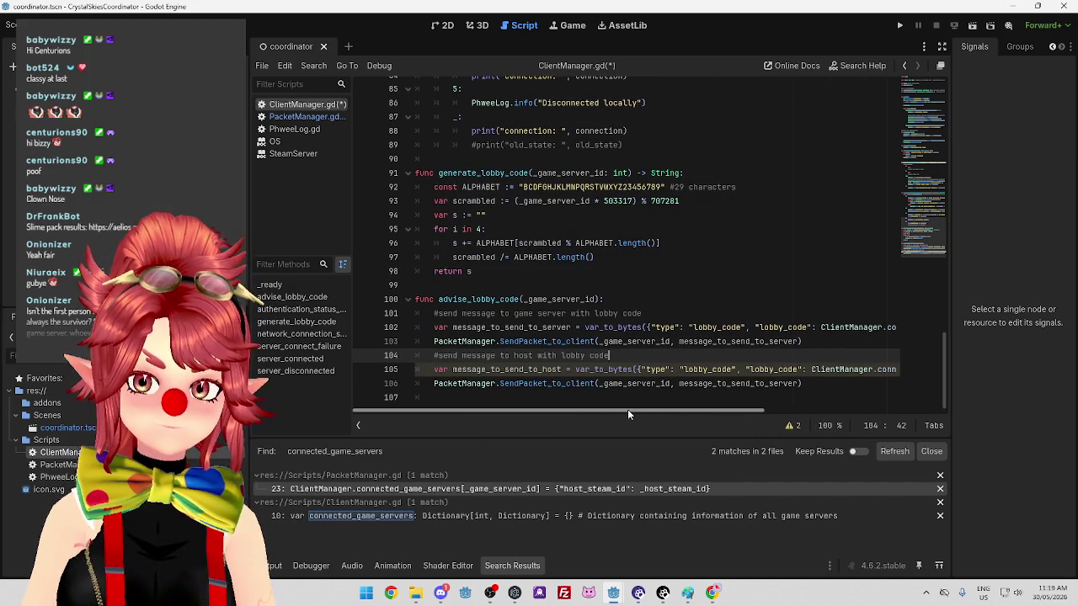
left_click(579, 355)
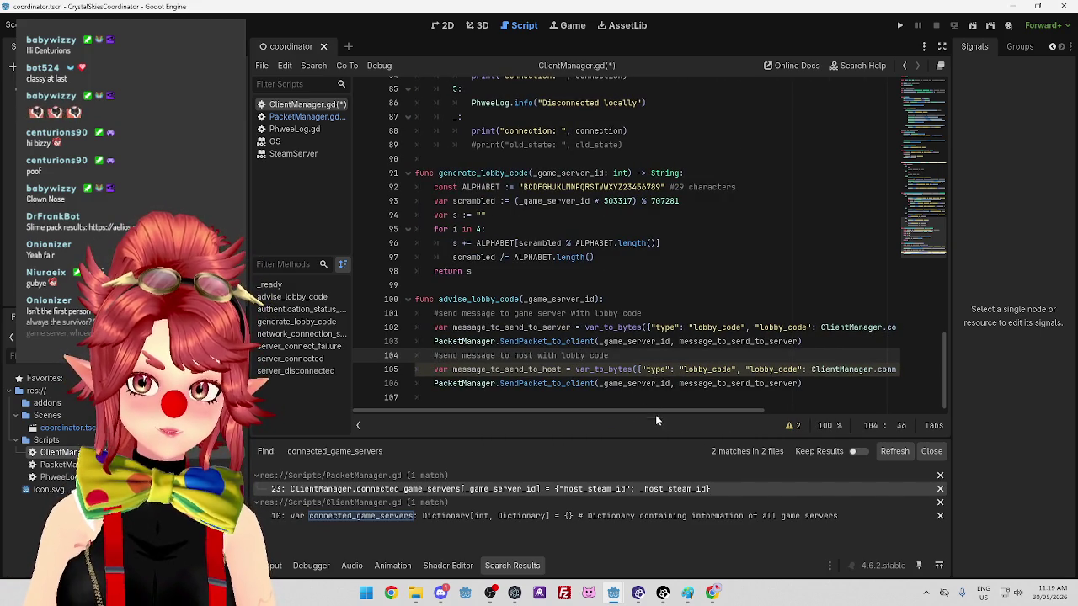
left_click(628, 355)
key("Return")
type("var _")
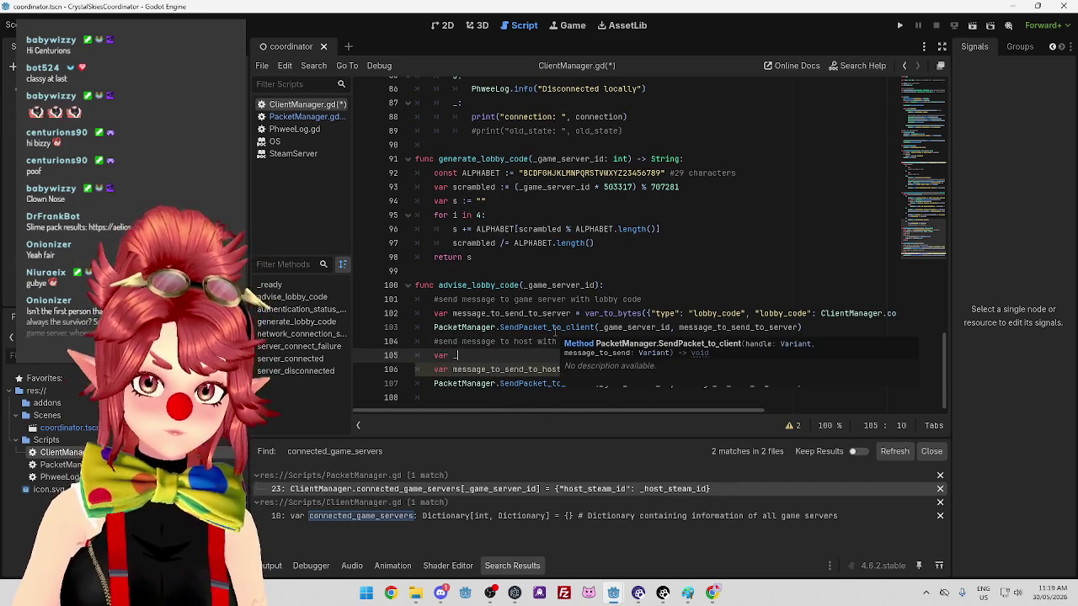
mouse_move(811, 370)
left_mouse_down()
mouse_move(905, 373)
mouse_move(873, 374)
left_mouse_up()
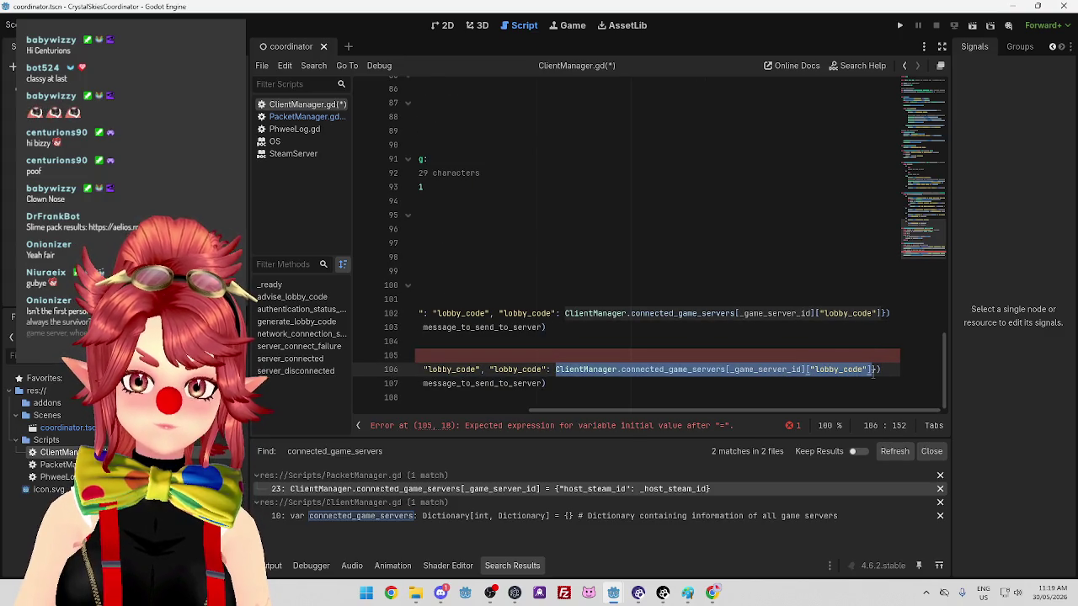
left_click_drag(707, 410, 530, 410)
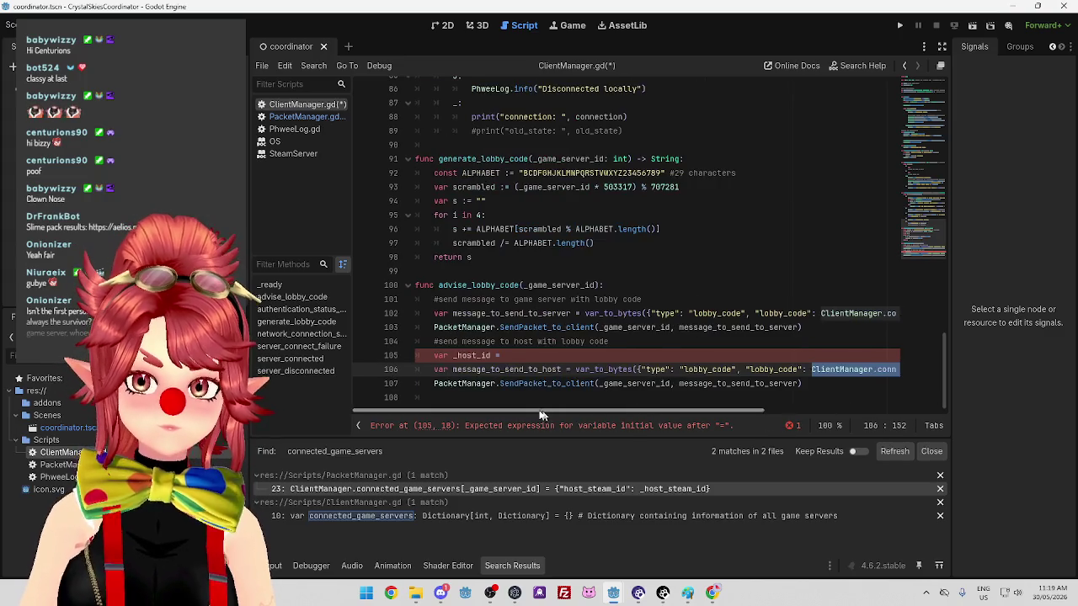
left_click(547, 360)
key("ctrl+v")
left_click_drag(765, 357, 812, 357)
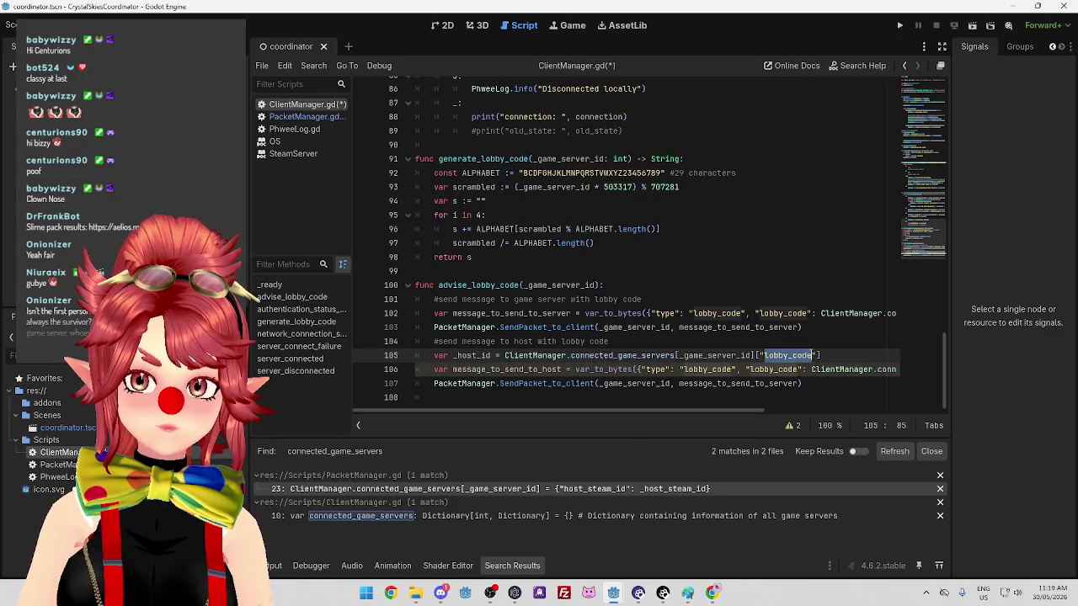
type("host_id")
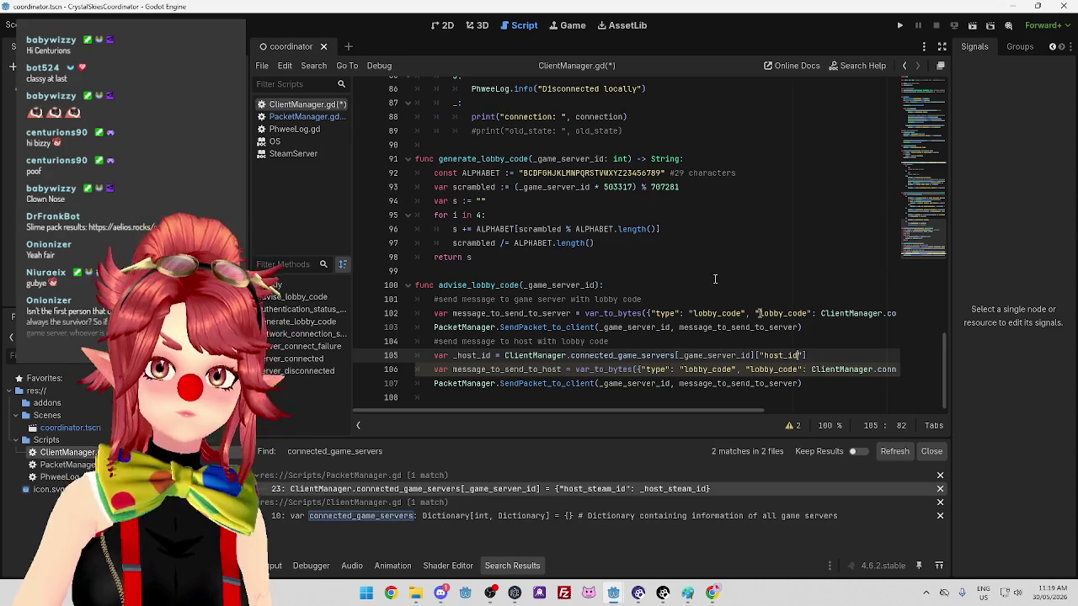
scroll(925, 363, "up", 20)
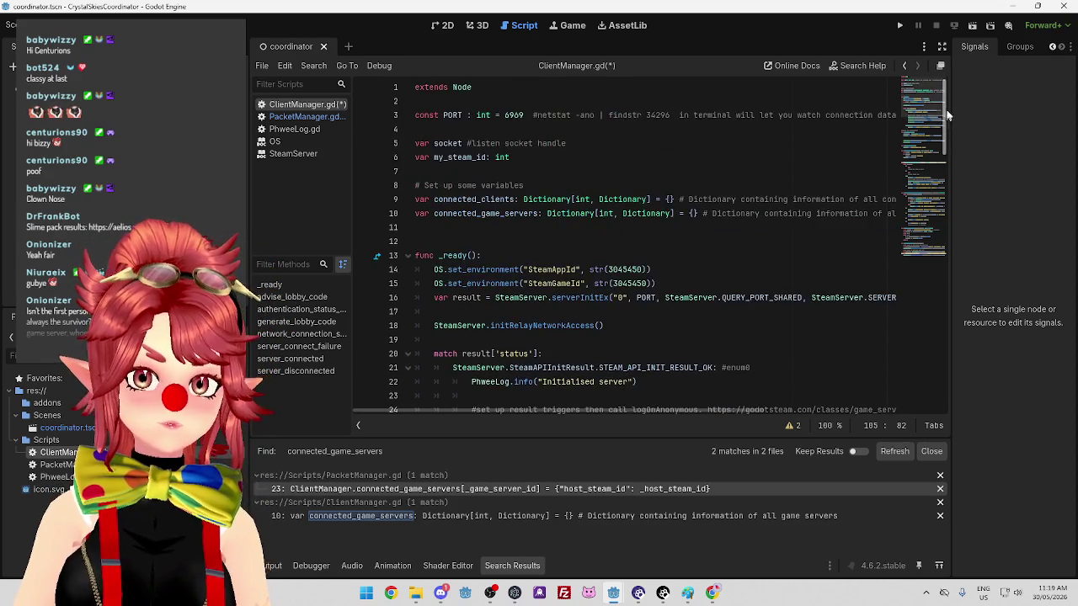
scroll(702, 398, "right", 5)
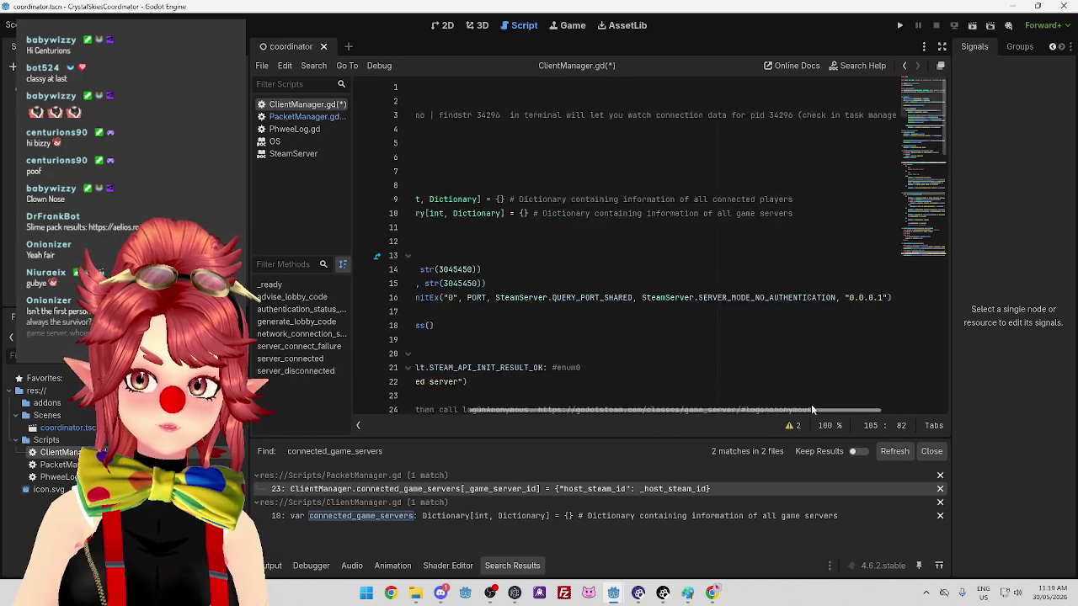
scroll(706, 393, "left", 5)
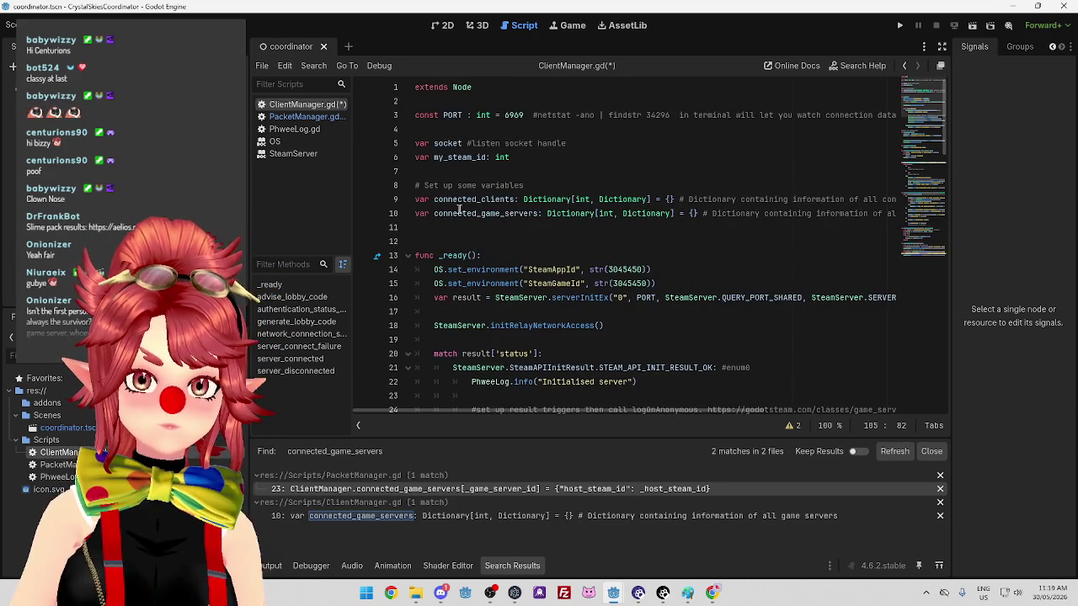
scroll(704, 205, "down", 1)
scroll(703, 205, "up", 1)
scroll(708, 198, "down", 1)
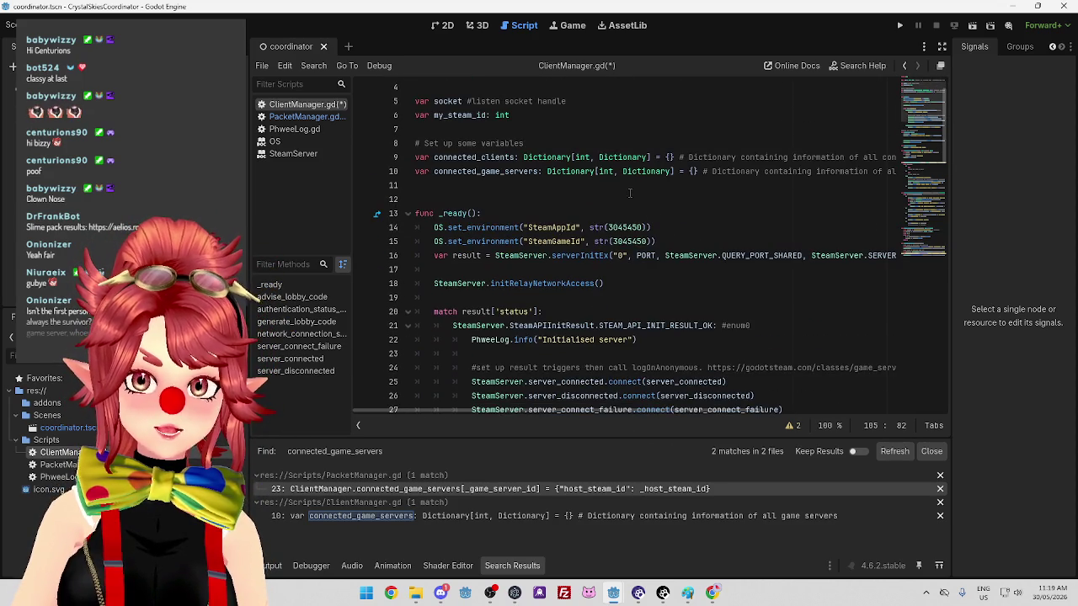
left_click(722, 178)
scroll(595, 297, "down", 4)
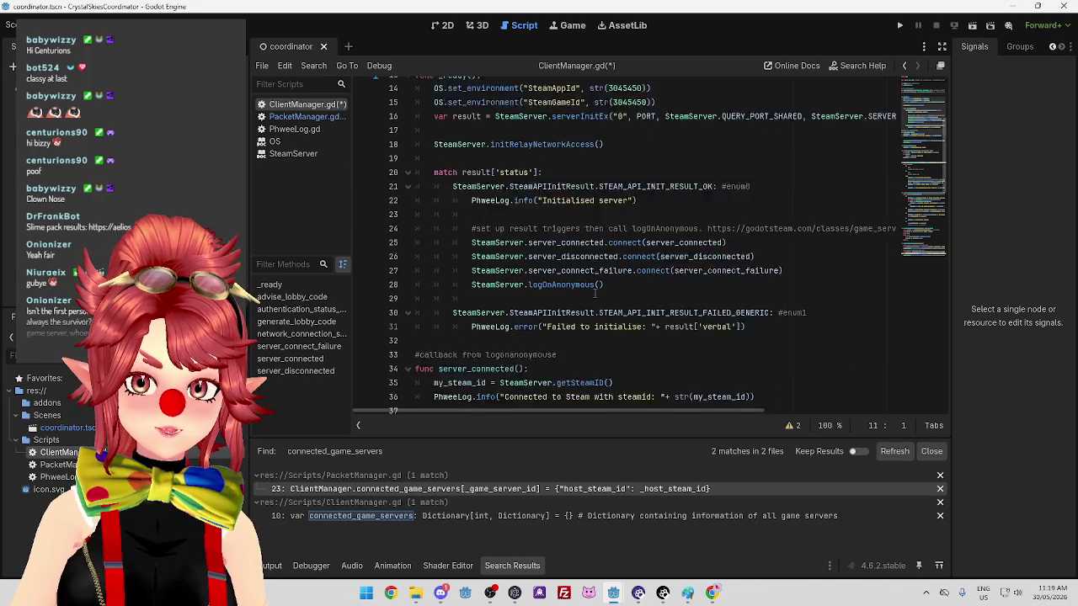
scroll(766, 312, "down", 12)
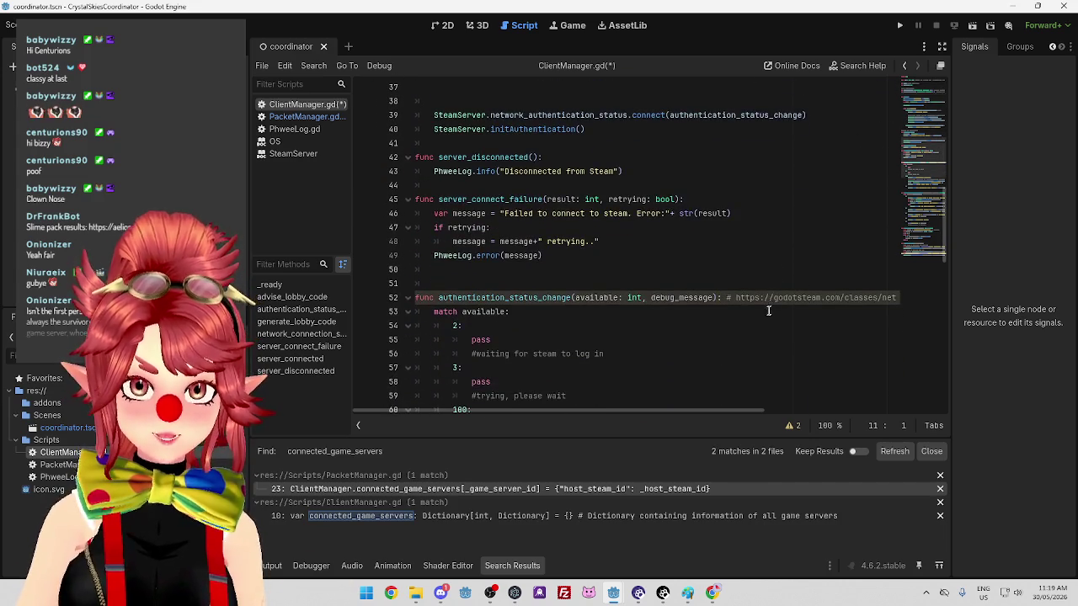
scroll(741, 320, "down", 6)
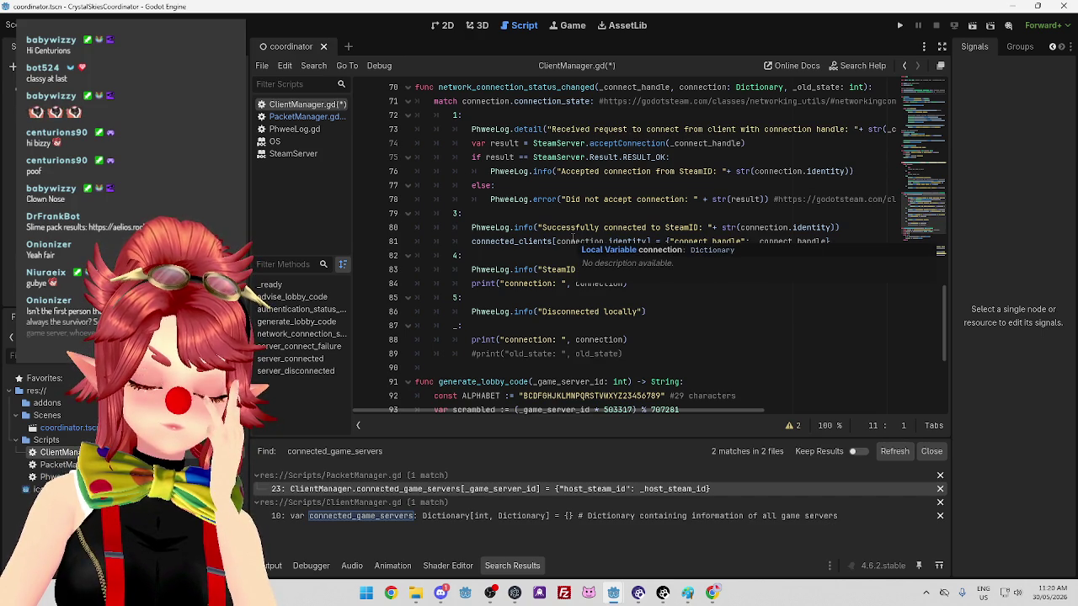
left_click(816, 308)
left_click(832, 242)
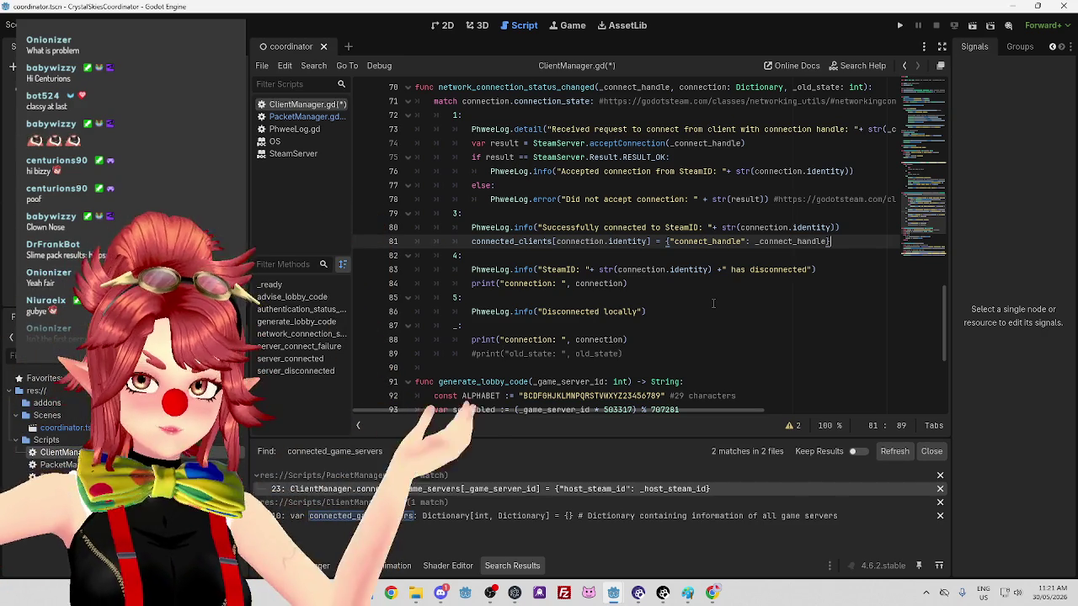
scroll(713, 303, "down", 5)
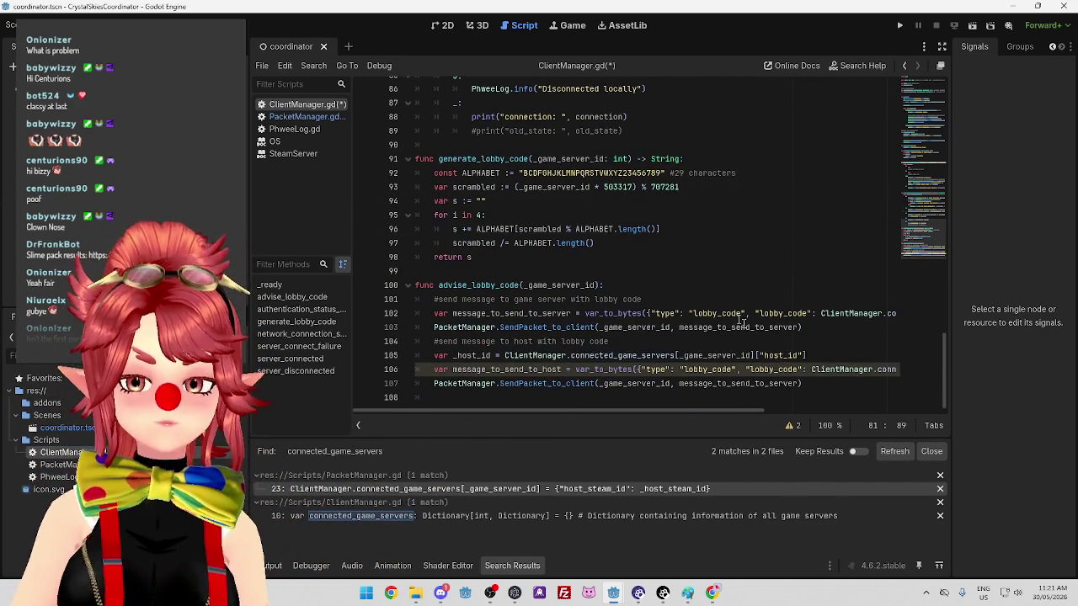
Add a pass line right under the advise_lobby_code header
left_click(605, 286)
key("Return")
type("pass")
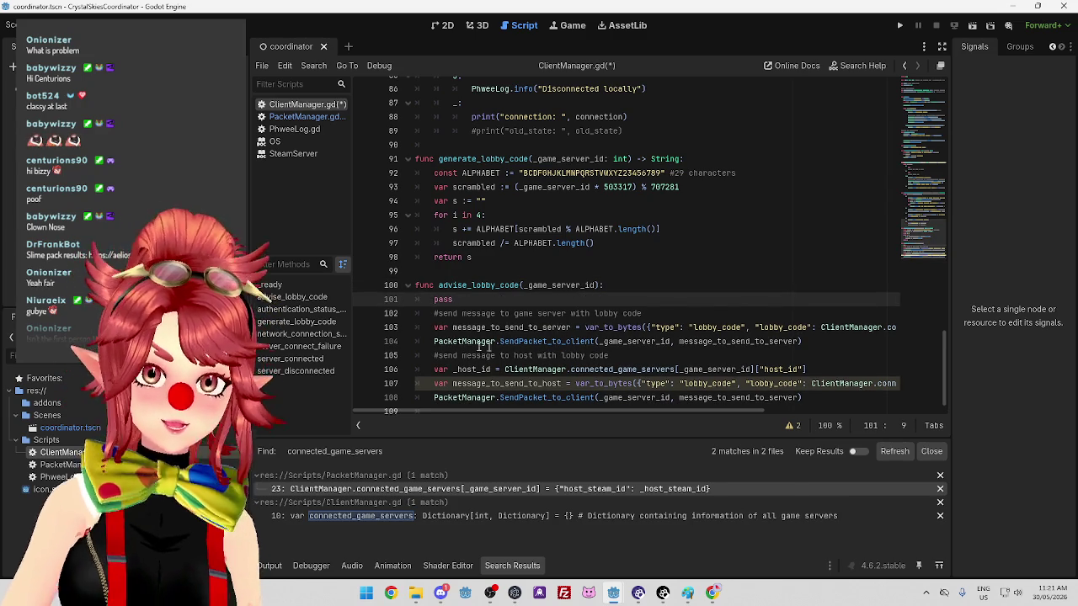
Comment out the function's message-sending lines with Ctrl+K and save ClientManager.gd
mouse_move(433, 314)
left_mouse_down()
mouse_move(461, 408)
mouse_move(463, 395)
left_mouse_up()
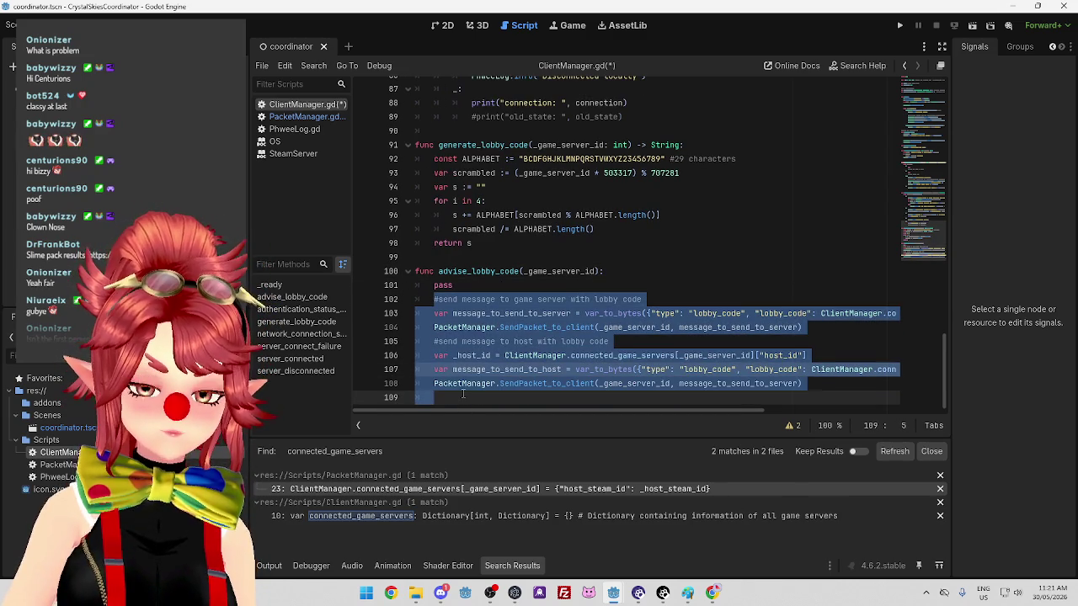
key("ctrl+k")
left_click(510, 356)
key("ctrl+s")
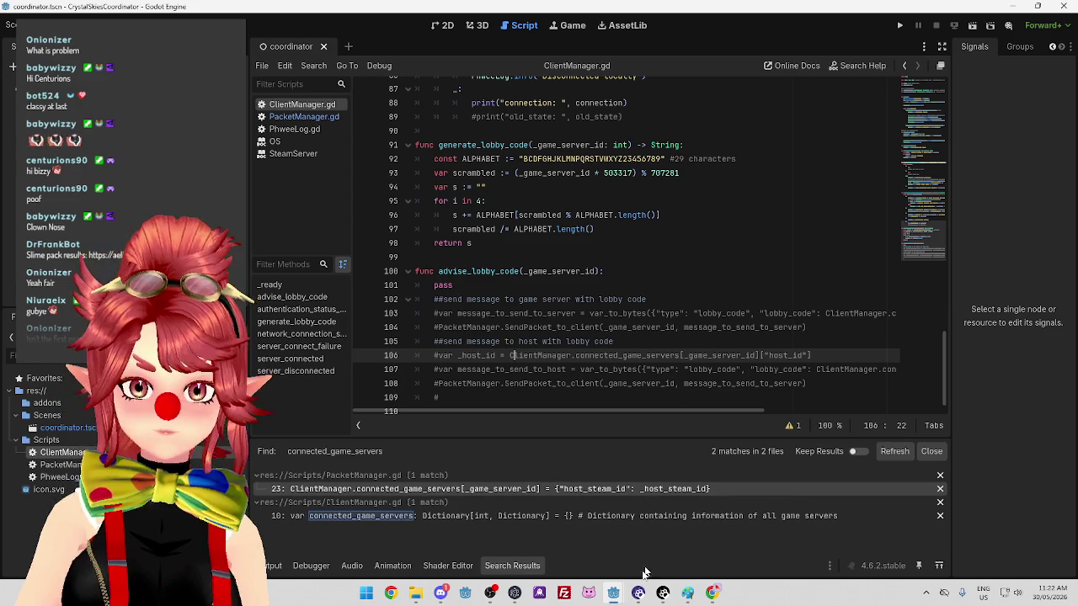
mouse_move(622, 592)
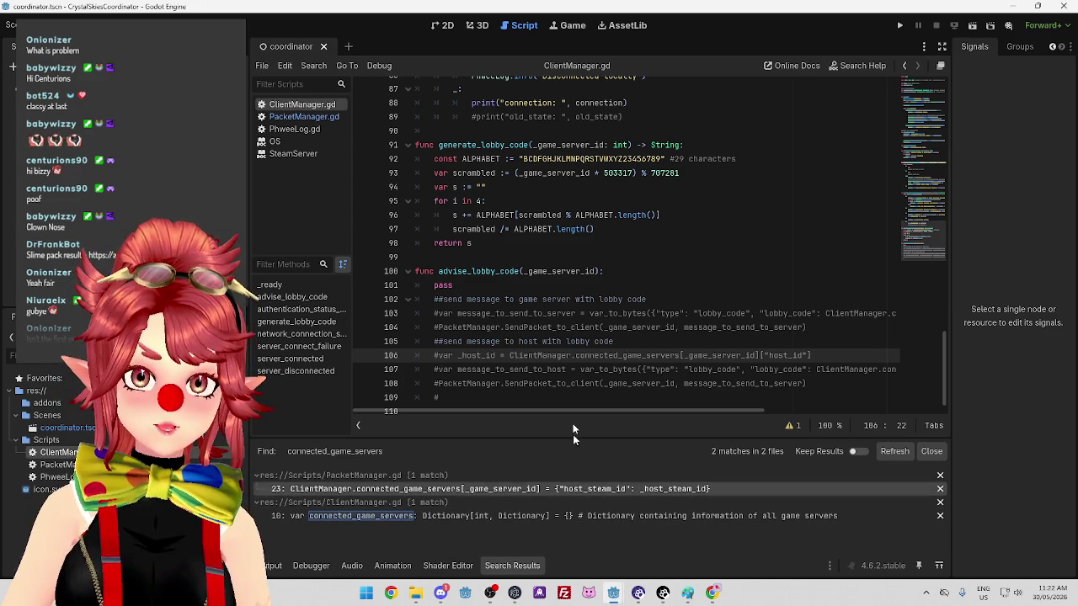
scroll(576, 370, "up", 6)
scroll(576, 370, "up", 20)
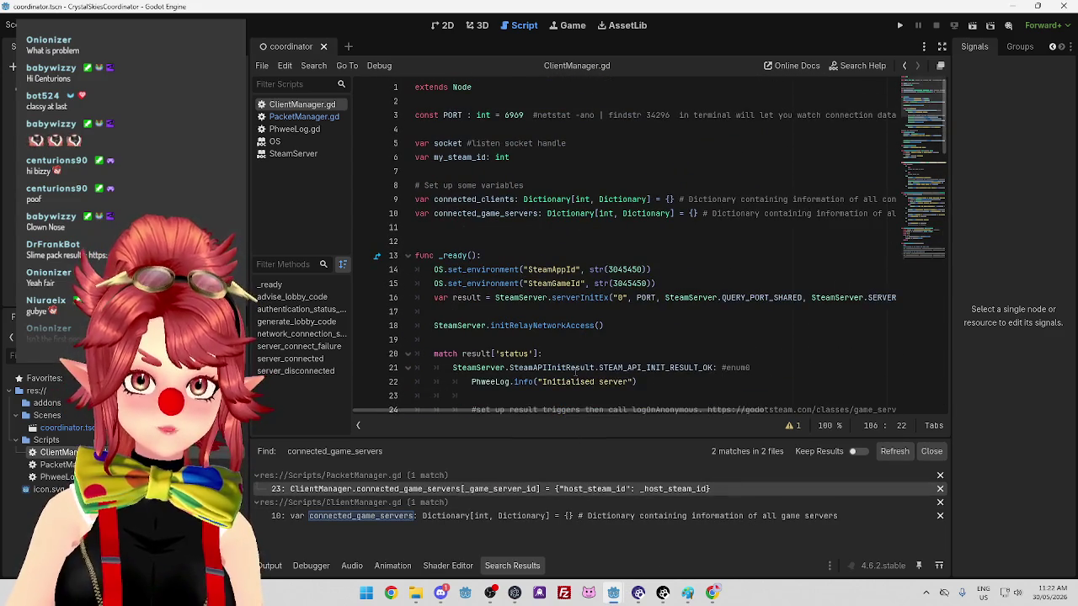
In the server project, set const mode to "" and keep the "dev" mode line commented out
left_click(692, 550)
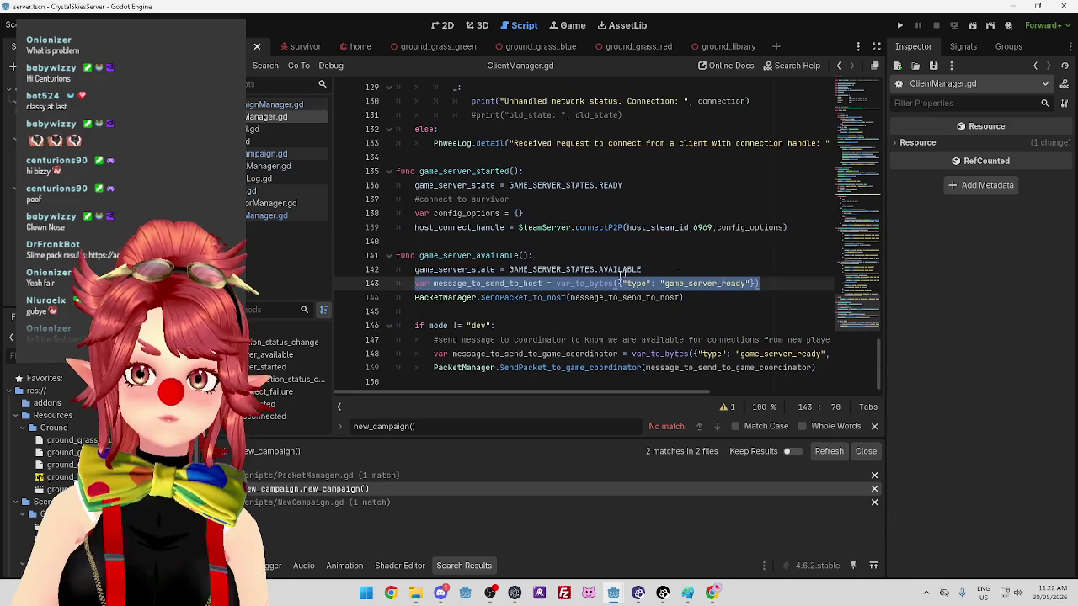
scroll(615, 296, "up", 20)
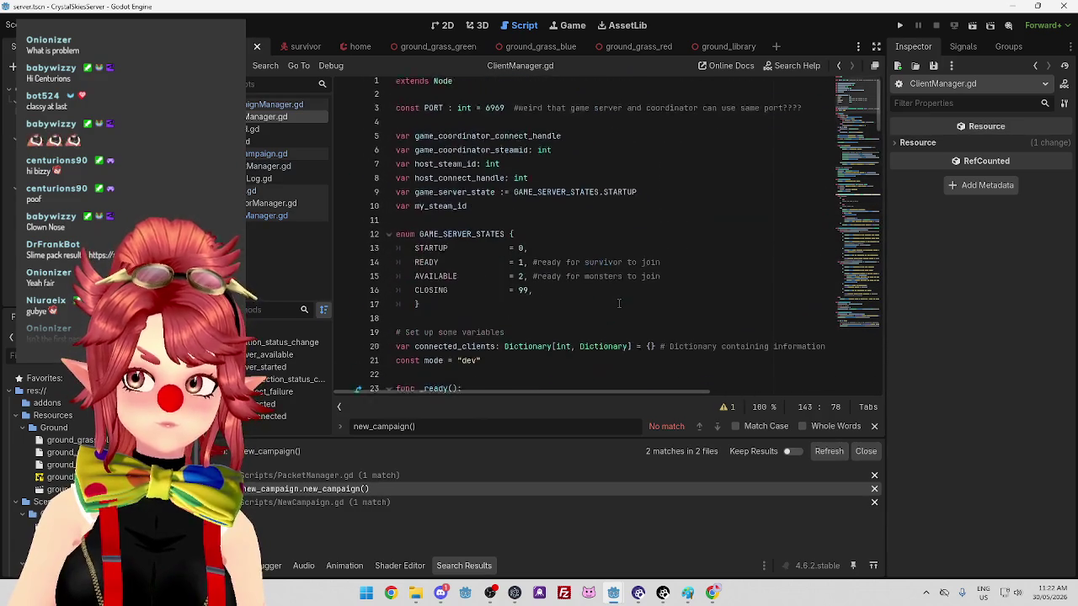
scroll(563, 222, "down", 2)
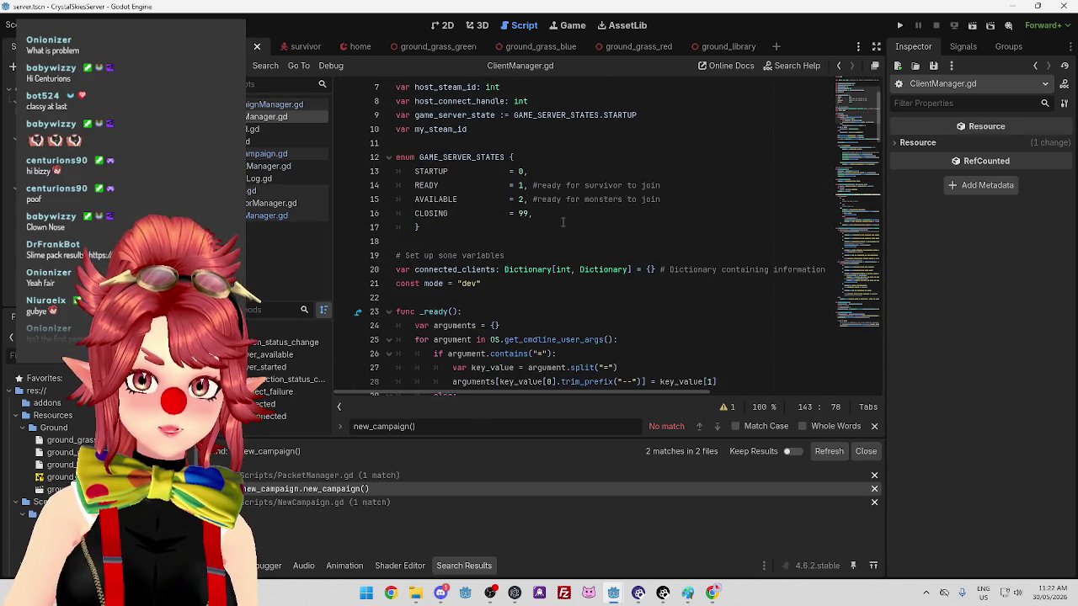
left_click(495, 284)
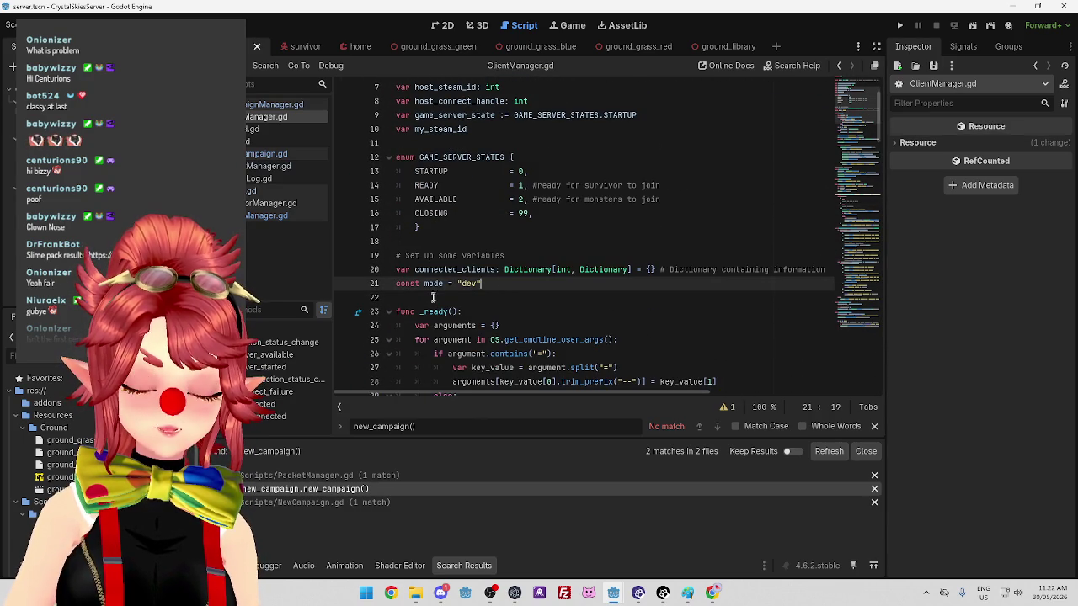
triple_click(495, 284)
left_click(503, 285)
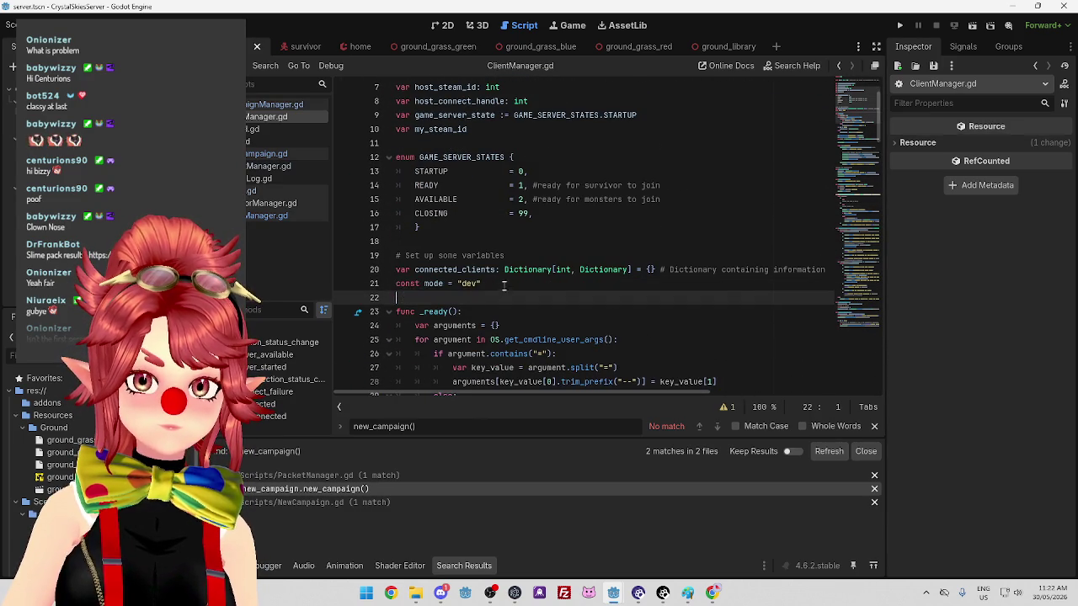
key("ctrl+shift+d")
mouse_move(458, 299)
left_mouse_down()
mouse_move(476, 299)
mouse_move(463, 284)
mouse_move(476, 284)
left_mouse_up()
key("BackSpace")
left_click(395, 298)
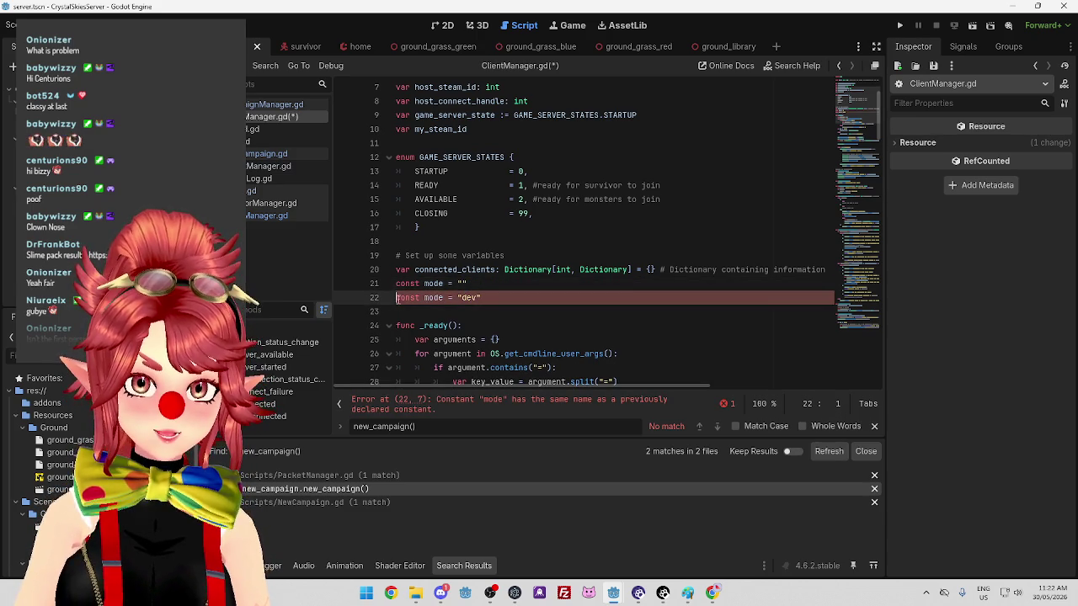
key("ctrl+k")
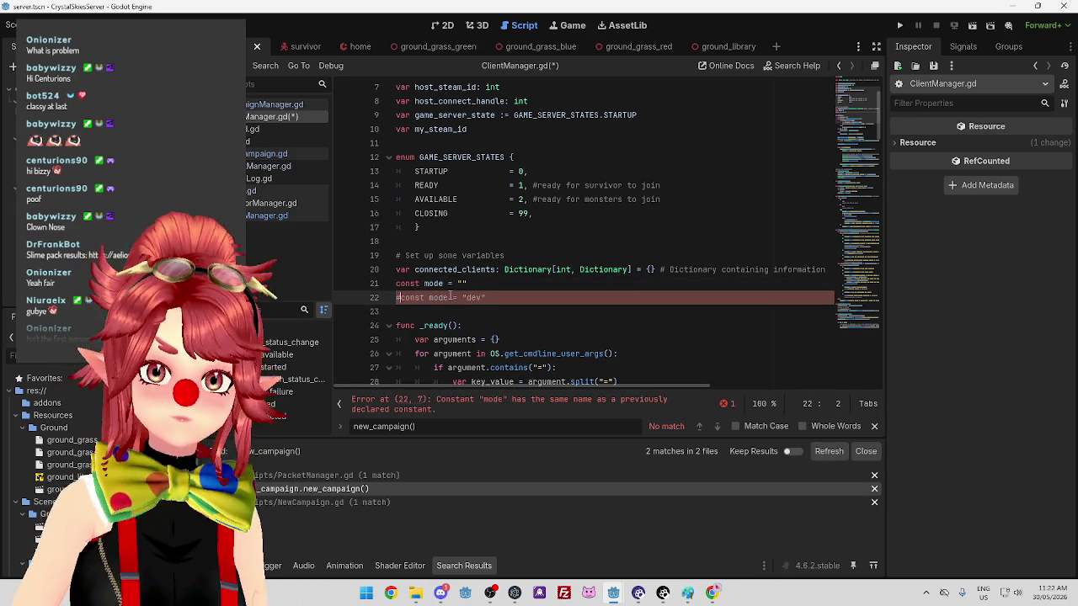
left_click(526, 284)
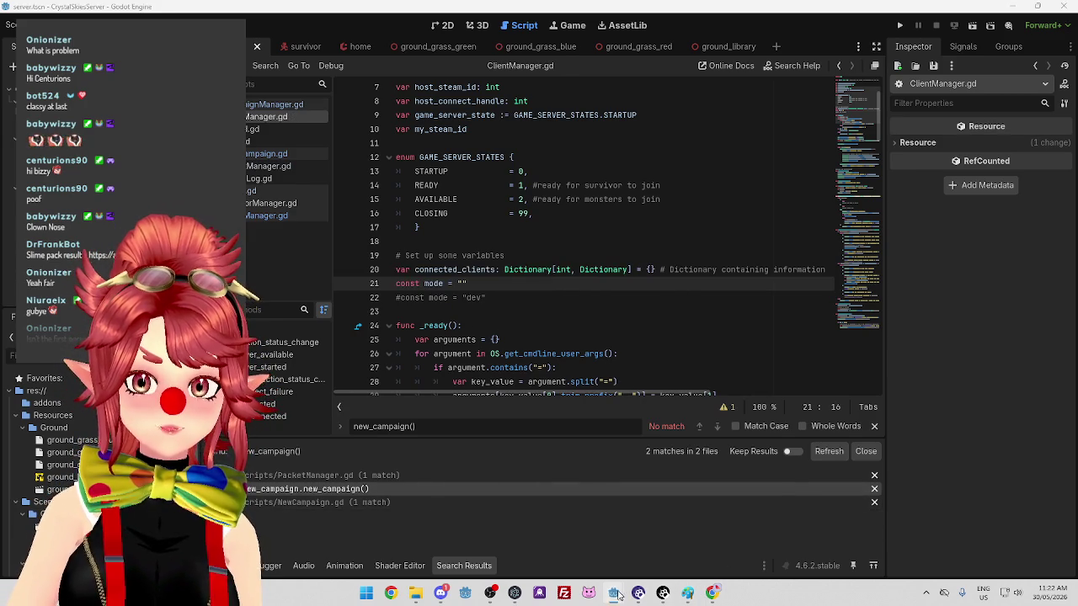
Make the same mode change in the client's ClientManager.gd, commenting the "dev" line, and save
mouse_move(613, 593)
left_click(496, 544)
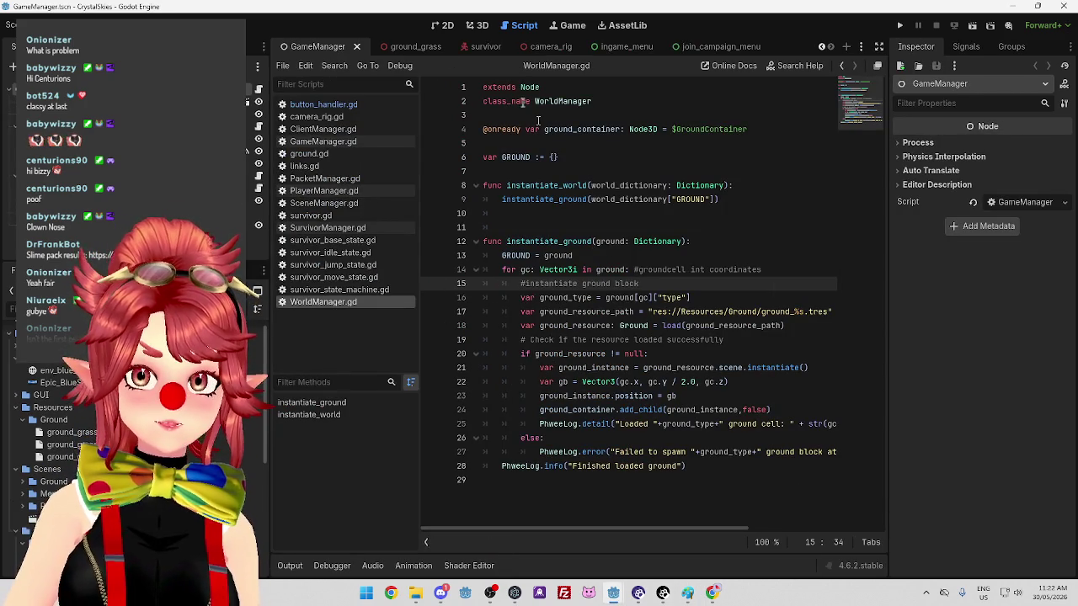
left_click(323, 129)
scroll(647, 205, "up", 4)
left_click(587, 284)
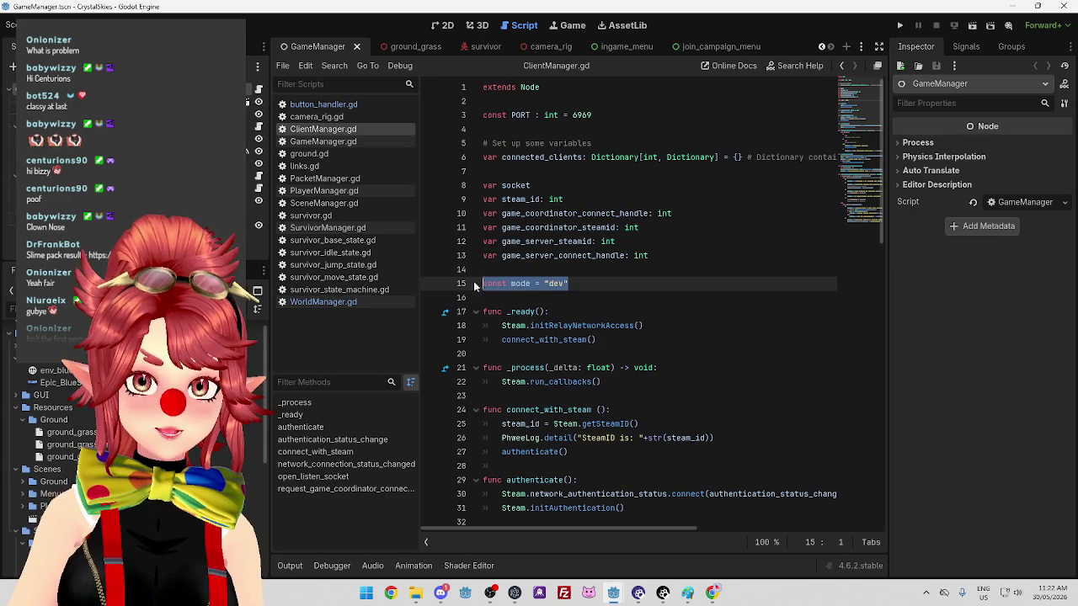
left_click(516, 269)
key("Down")
key("ctrl+shift+d")
left_click_drag(549, 284, 566, 285)
key("BackSpace")
left_click(485, 297)
type("#")
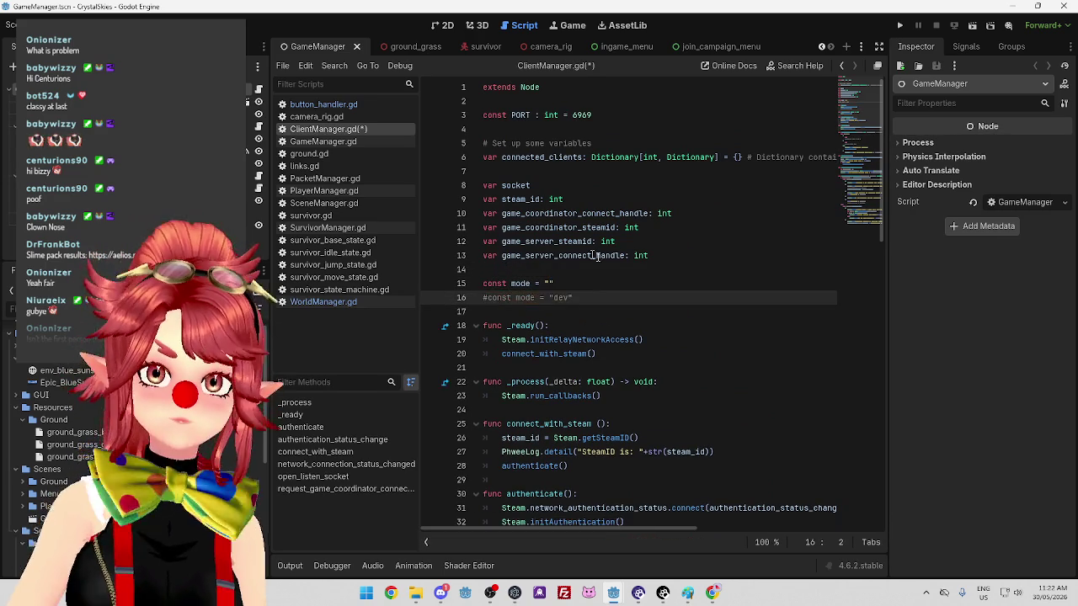
left_click(623, 269)
key("ctrl+s")
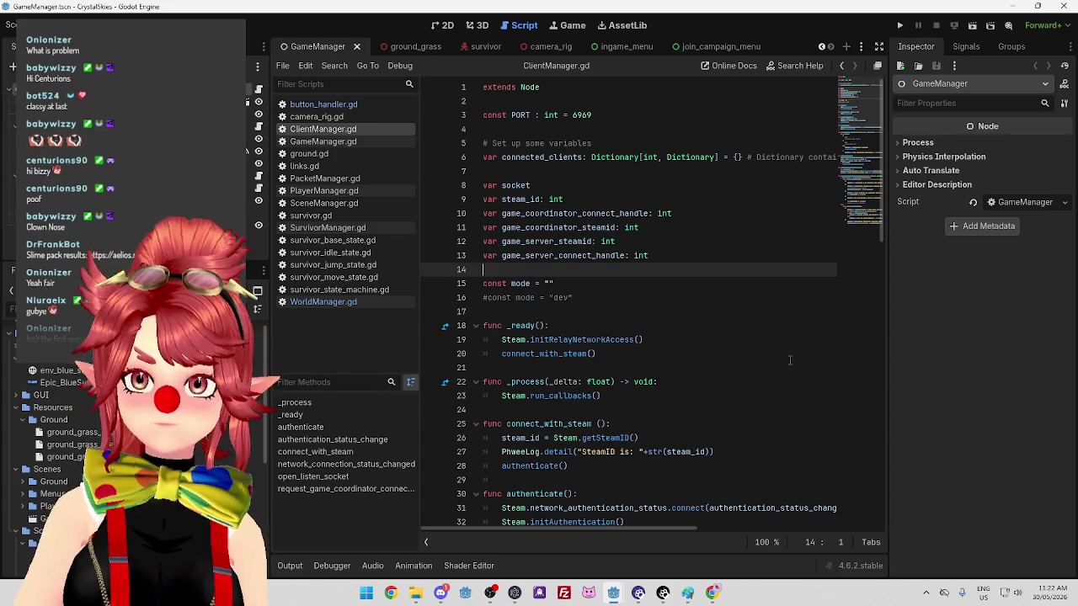
Run the coordinator project, move its game window up, then return to the client project's editor
mouse_move(617, 594)
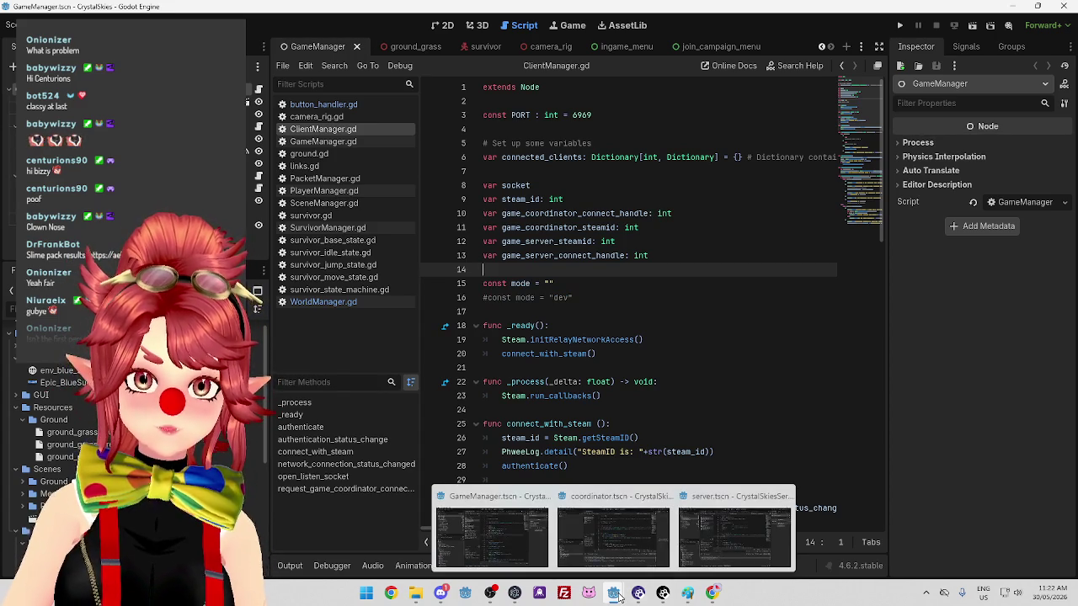
left_click(620, 540)
left_click(899, 26)
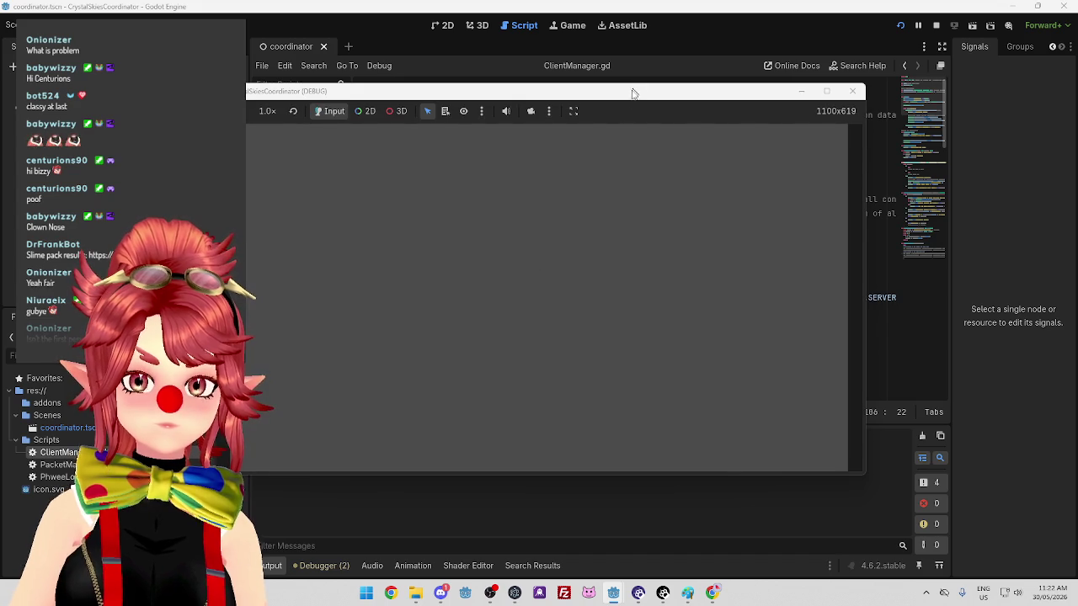
mouse_move(633, 92)
left_mouse_down()
mouse_move(747, 26)
mouse_move(737, 36)
left_mouse_up()
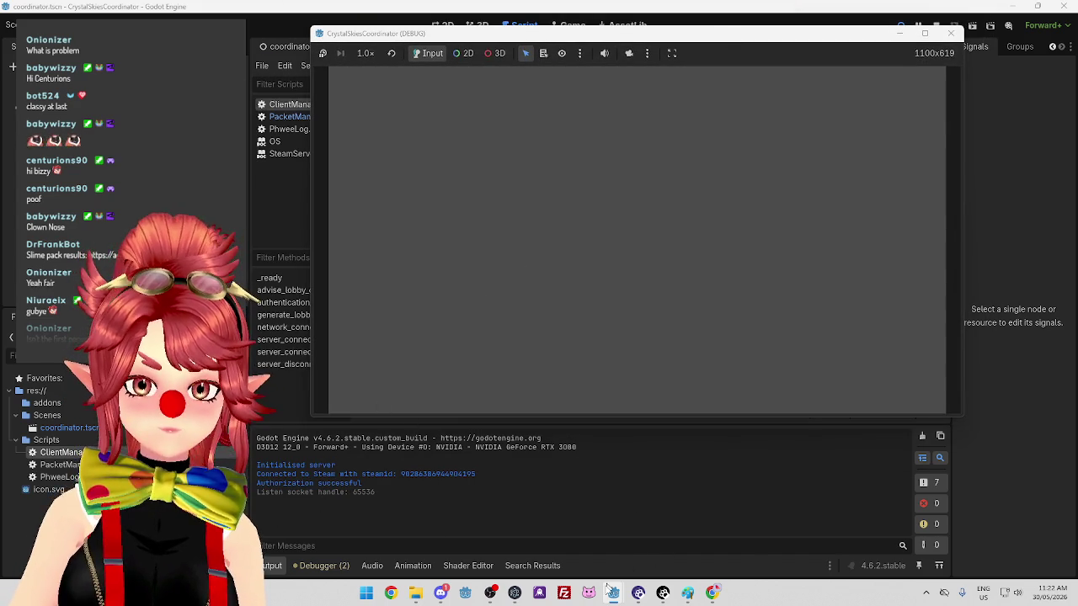
mouse_move(613, 592)
left_click(428, 497)
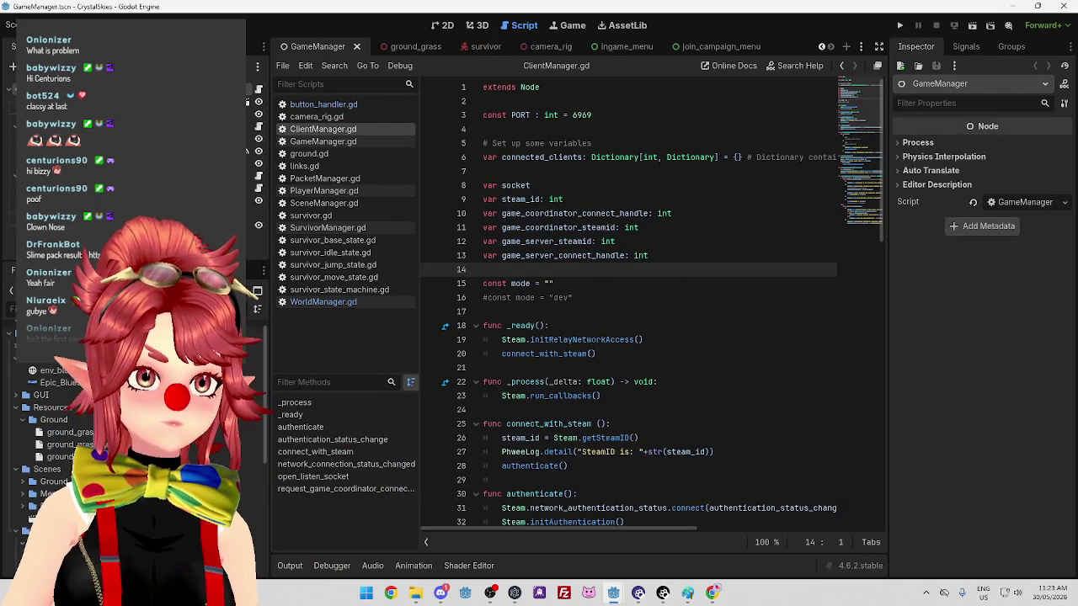
Enable multiple run instances with the count set to 2, then launch the game
left_click(113, 24)
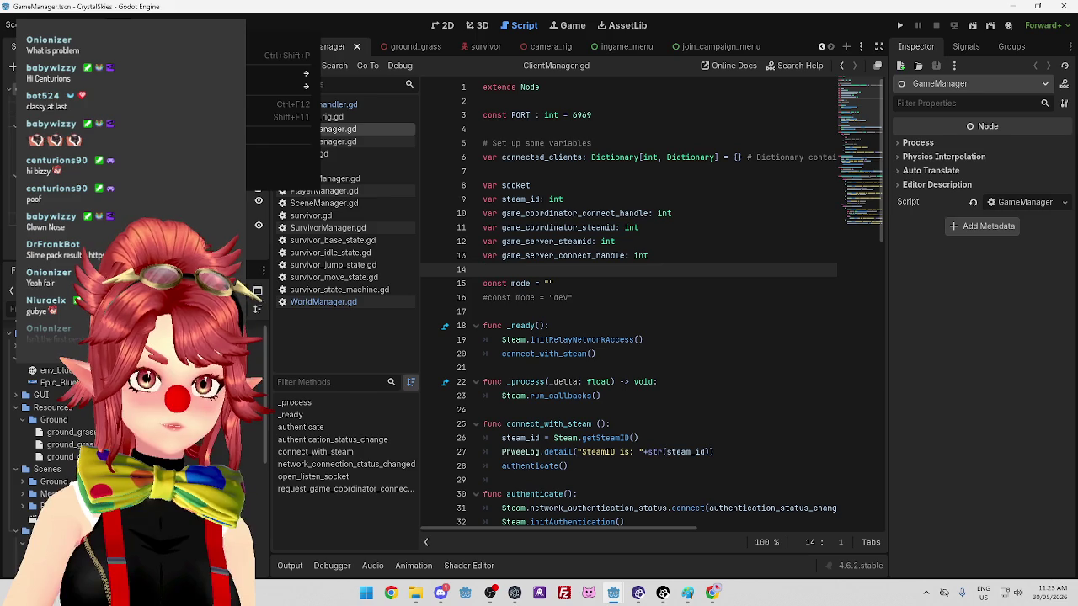
key("Escape")
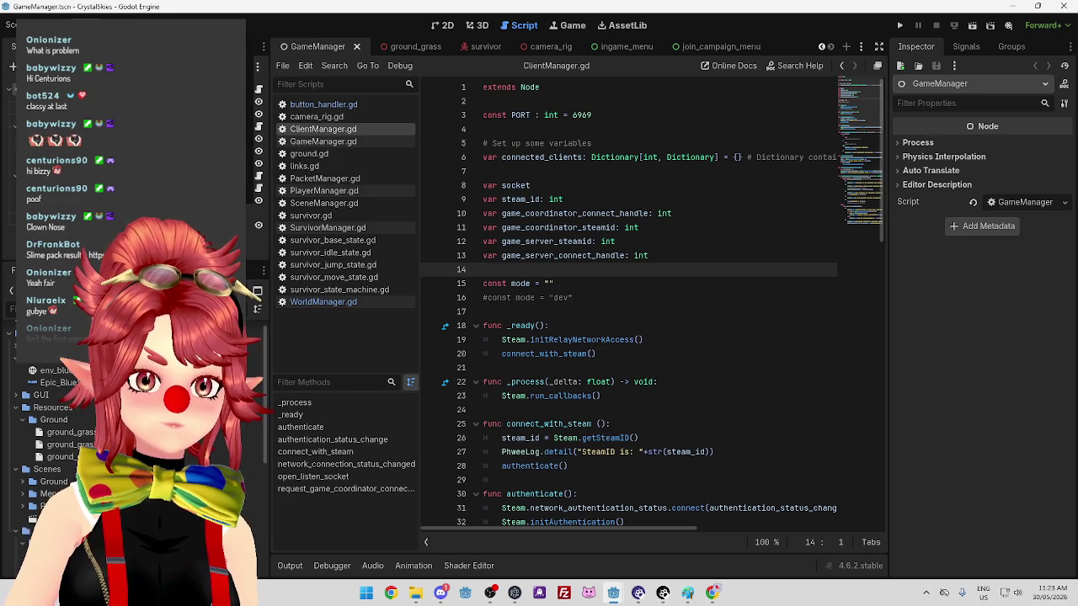
left_click(168, 177)
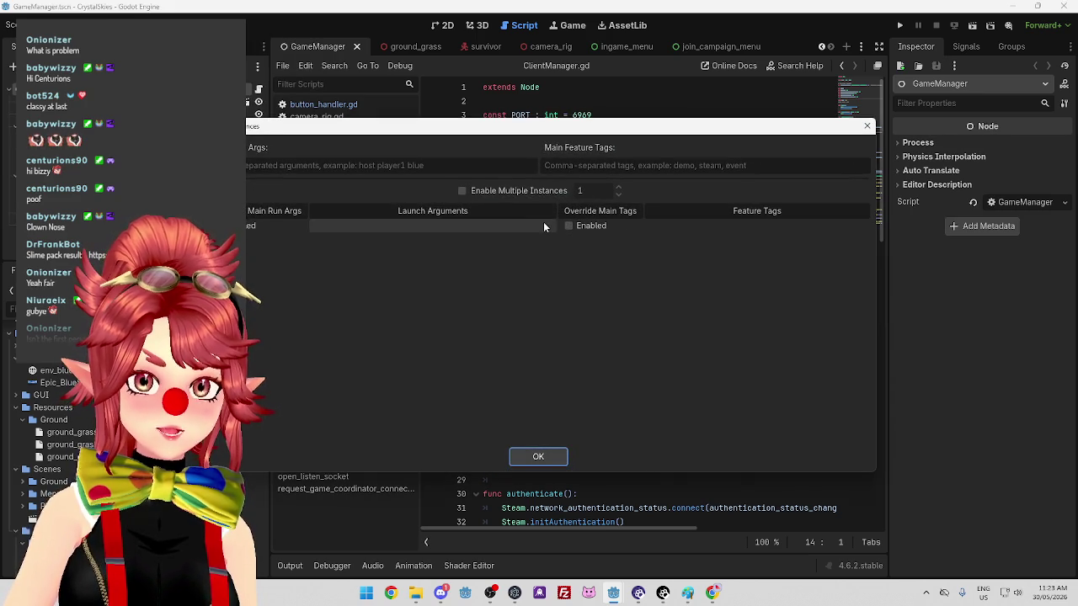
mouse_move(613, 594)
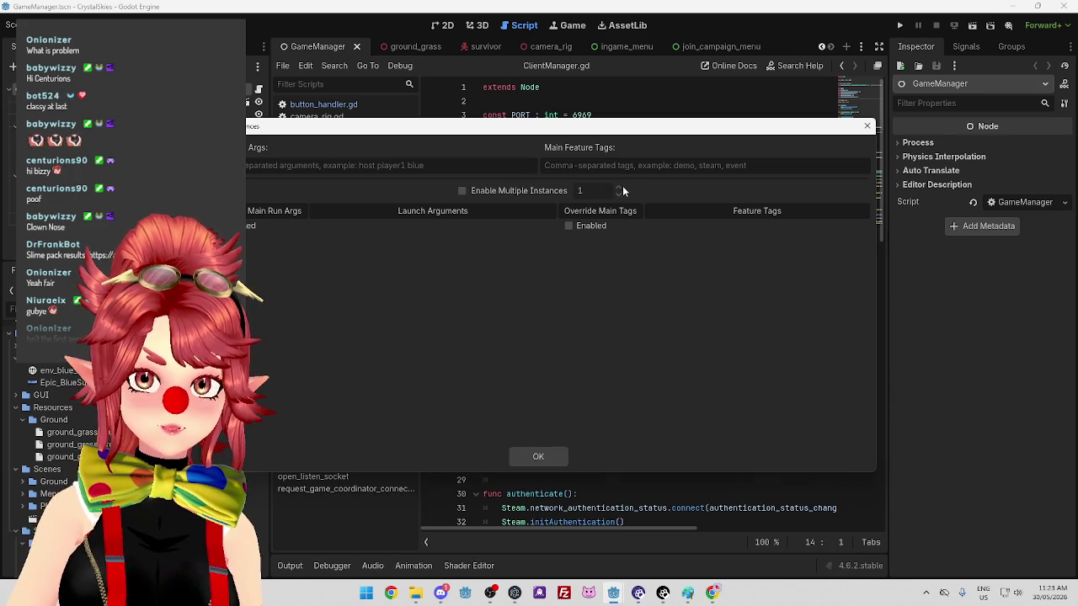
left_click(471, 192)
left_click(619, 187)
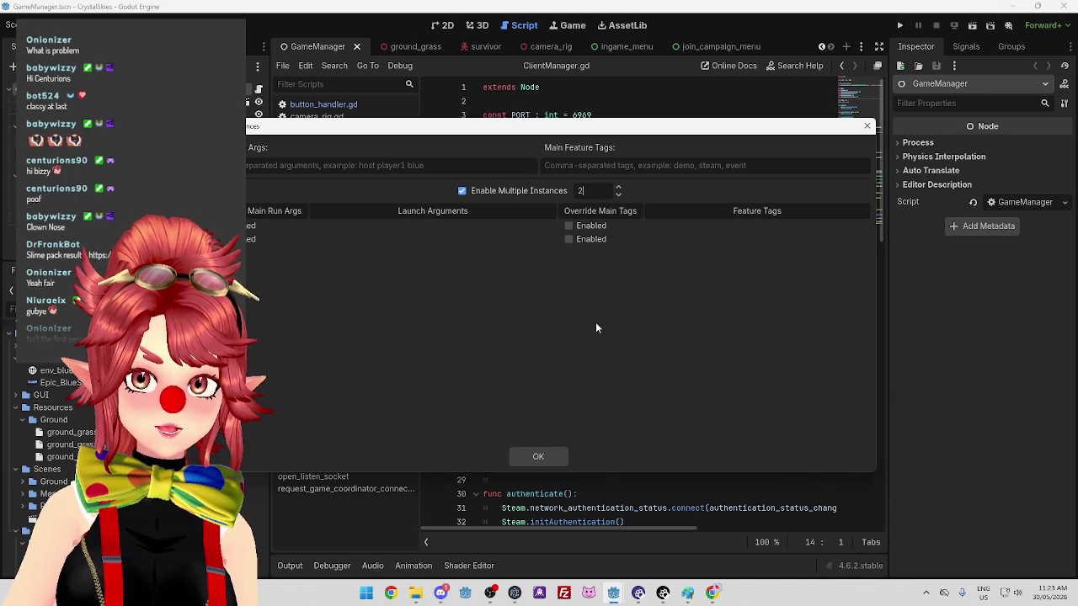
left_click(530, 458)
left_click(899, 26)
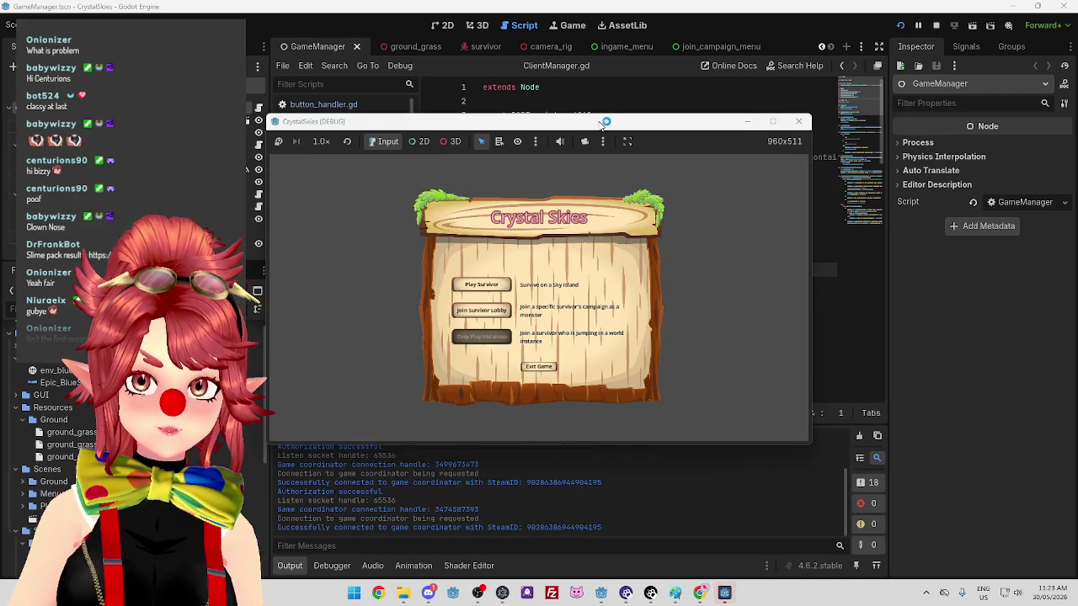
Spread out the two CrystalSkies windows, open Play Survivor in the second, then close that instance
left_click_drag(539, 123, 436, 74)
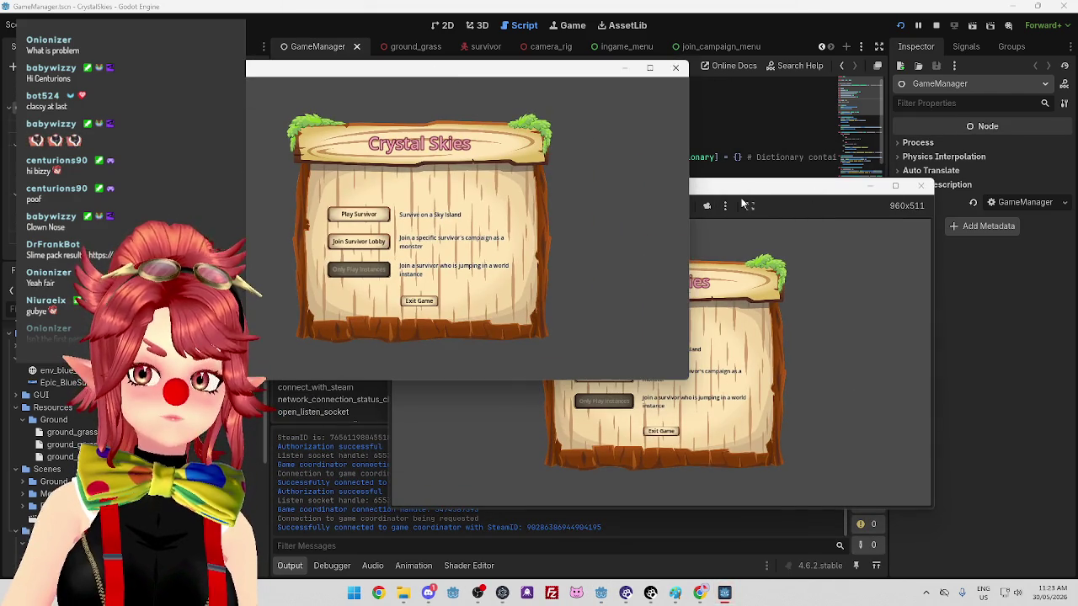
mouse_move(763, 198)
left_mouse_down()
mouse_move(781, 154)
mouse_move(788, 176)
left_mouse_up()
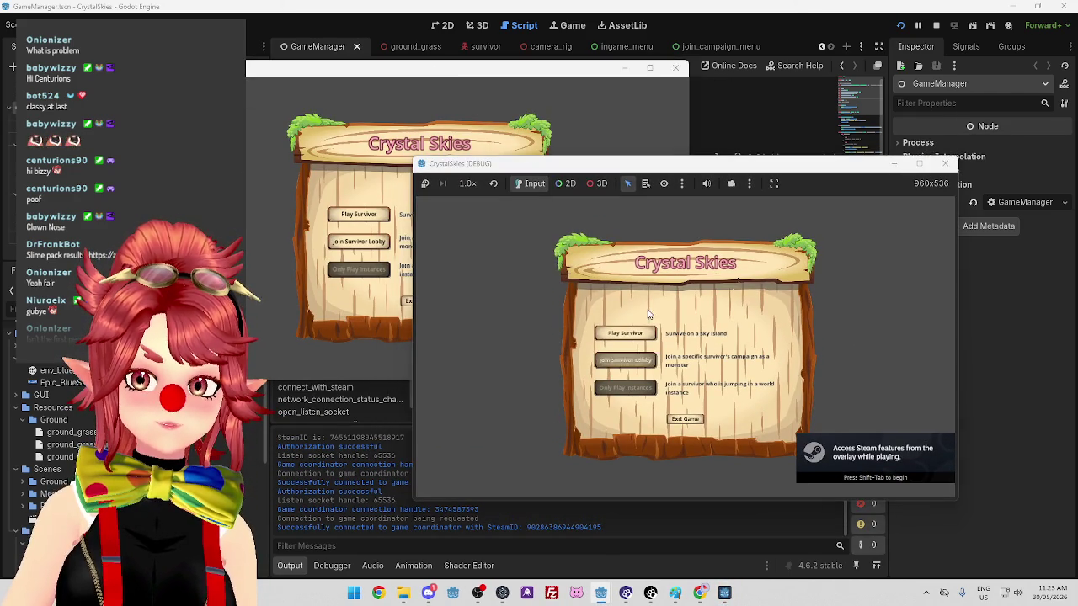
left_click(626, 337)
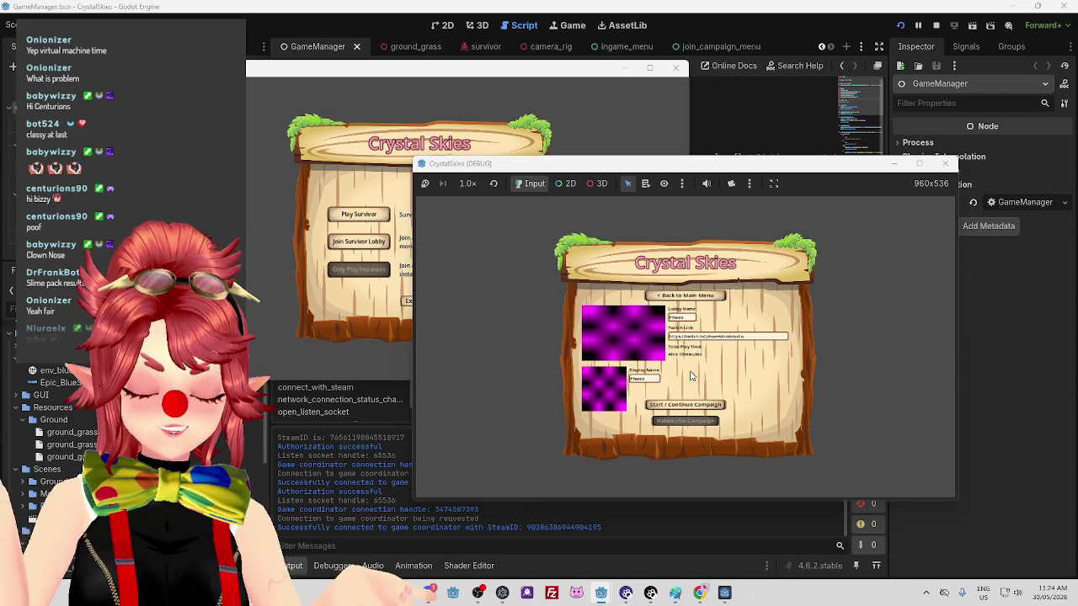
left_click(945, 164)
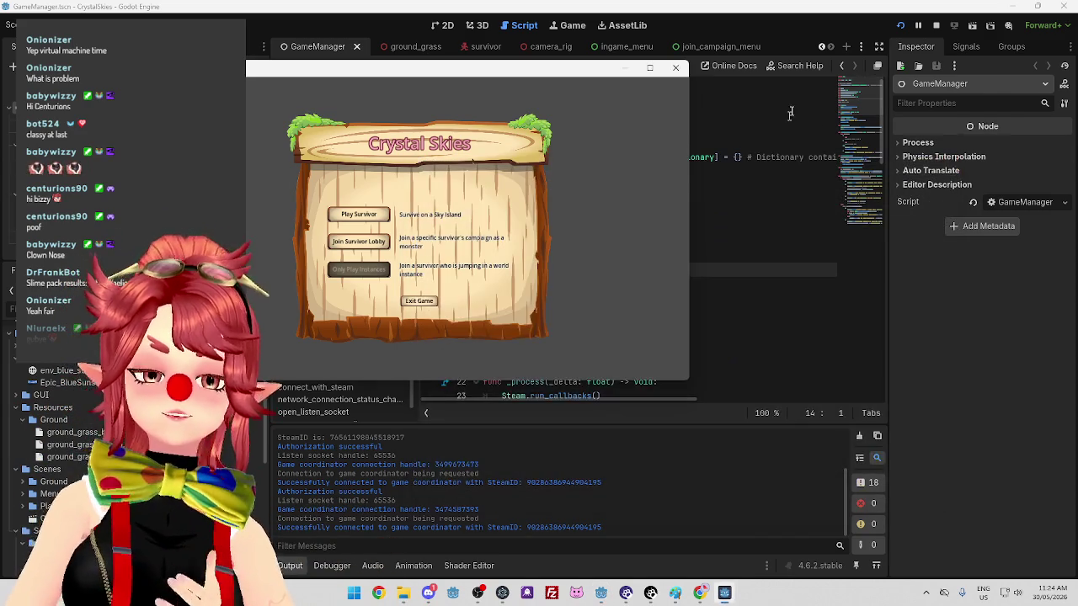
Stop the game and switch to the coordinator project's ClientManager.gd, caret on line 12
left_click(936, 25)
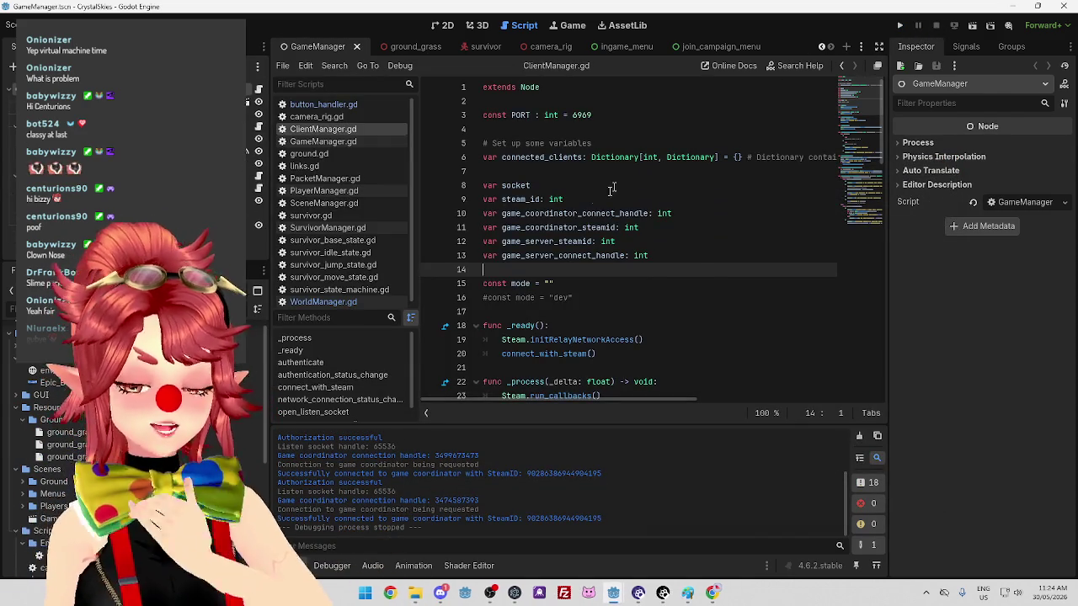
left_click(618, 596)
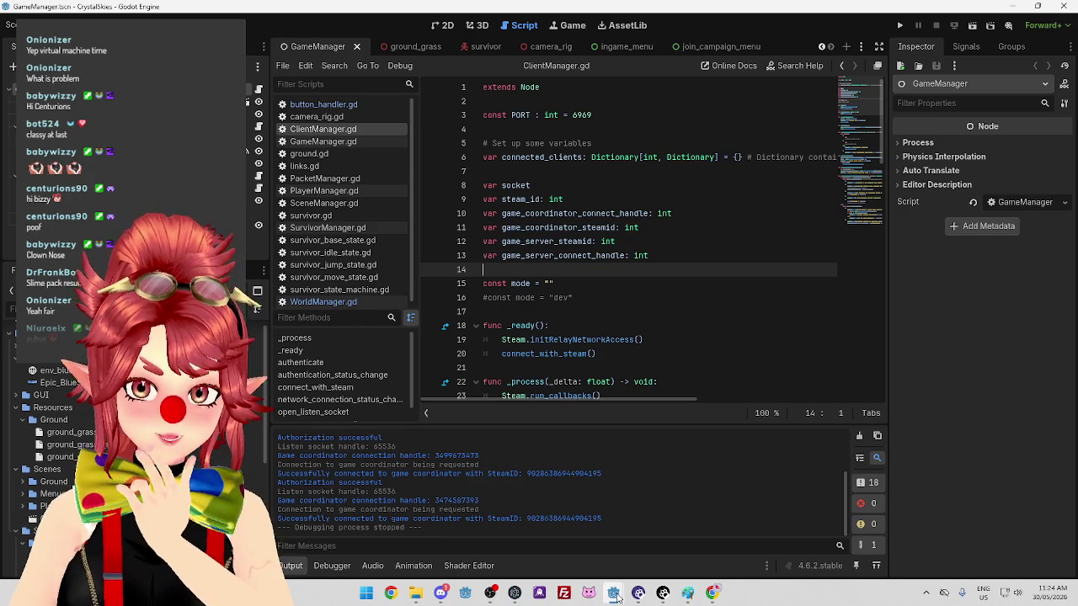
left_click(615, 539)
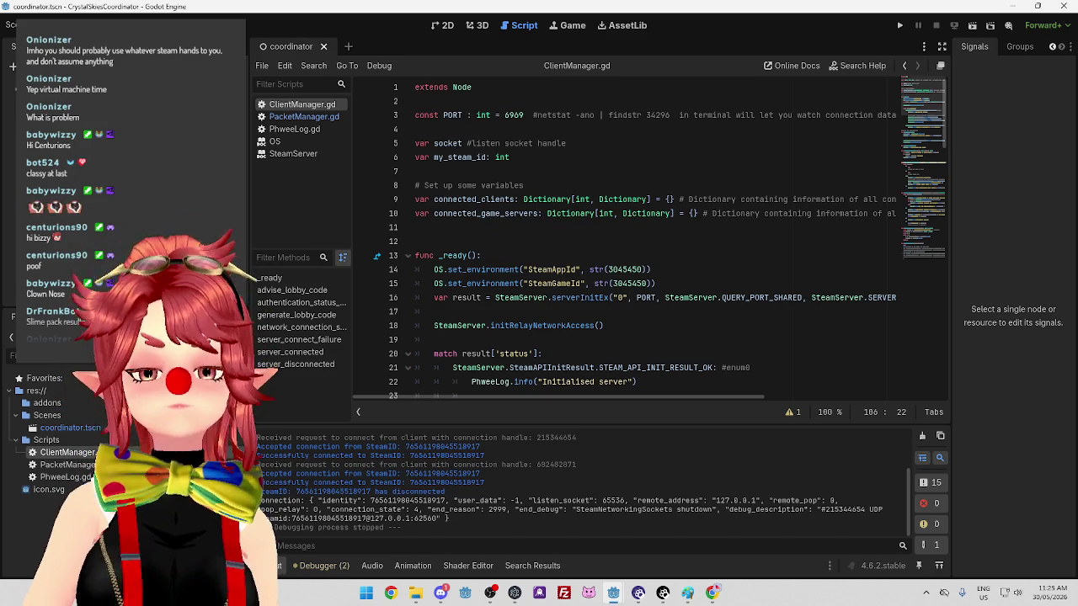
left_click(610, 240)
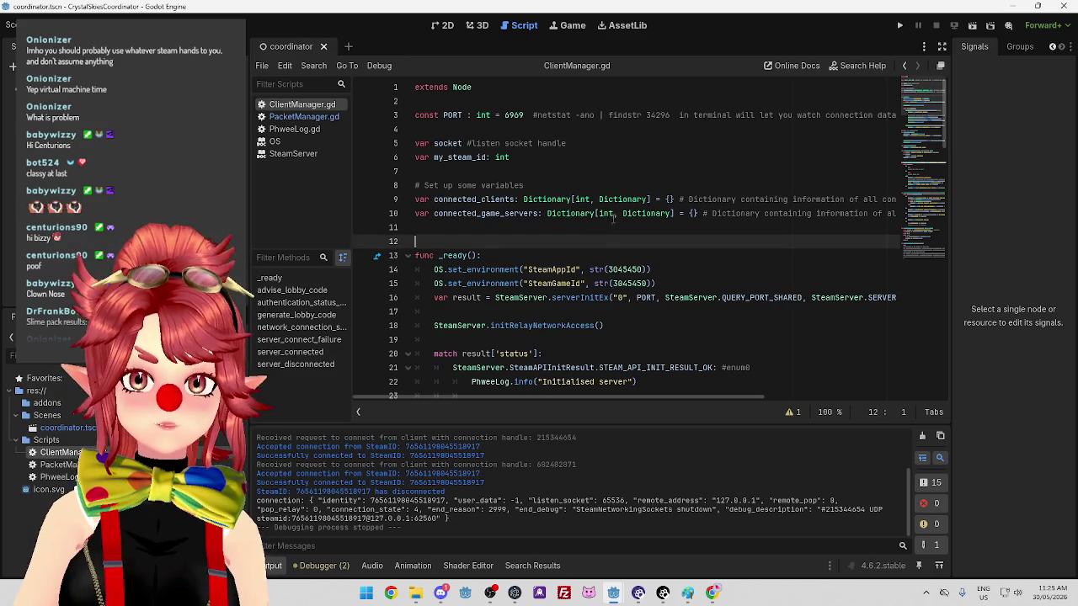
Delete the stray blank line 38 inside server_connected
mouse_move(613, 593)
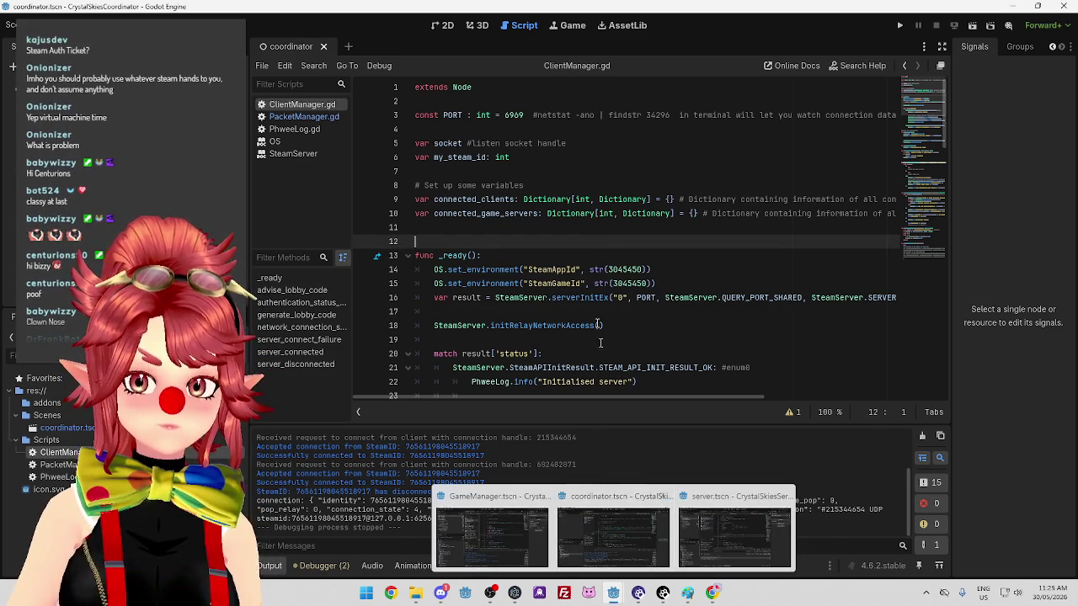
scroll(590, 283, "down", 10)
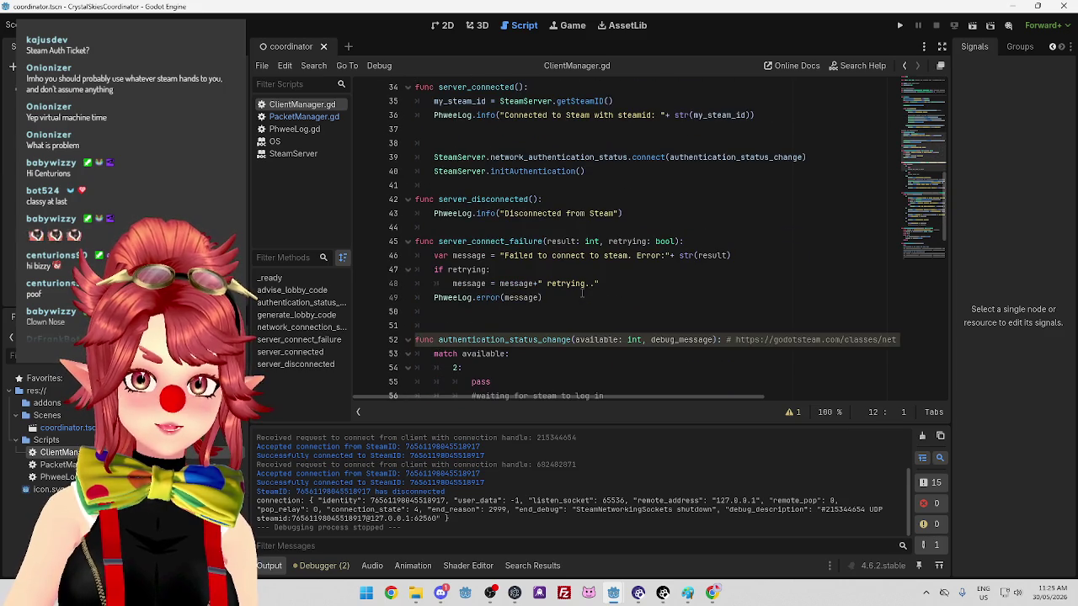
scroll(582, 292, "up", 3)
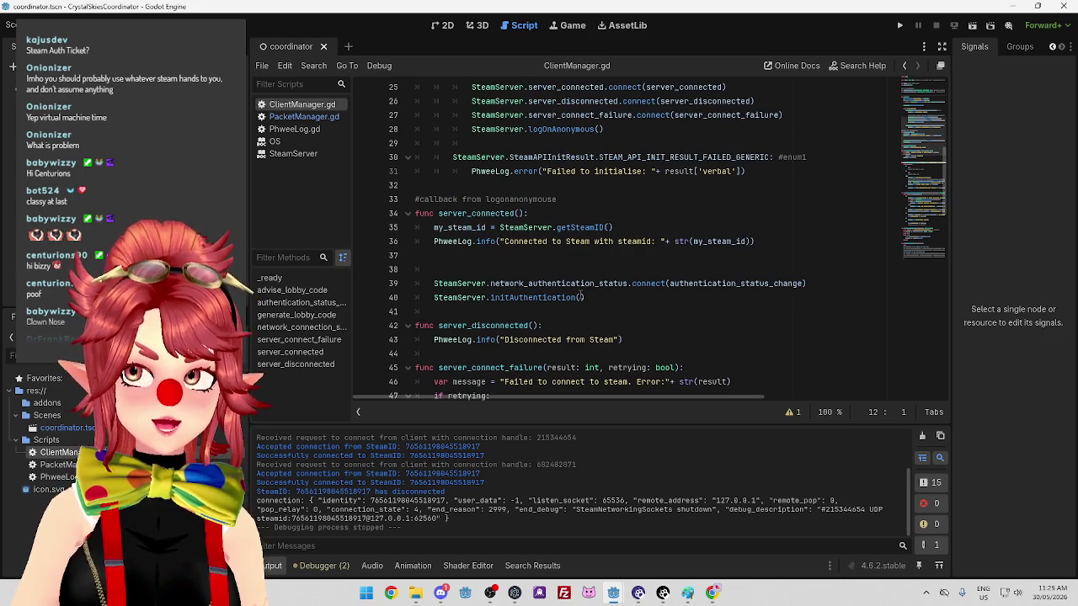
left_click(587, 270)
key("ctrl+z")
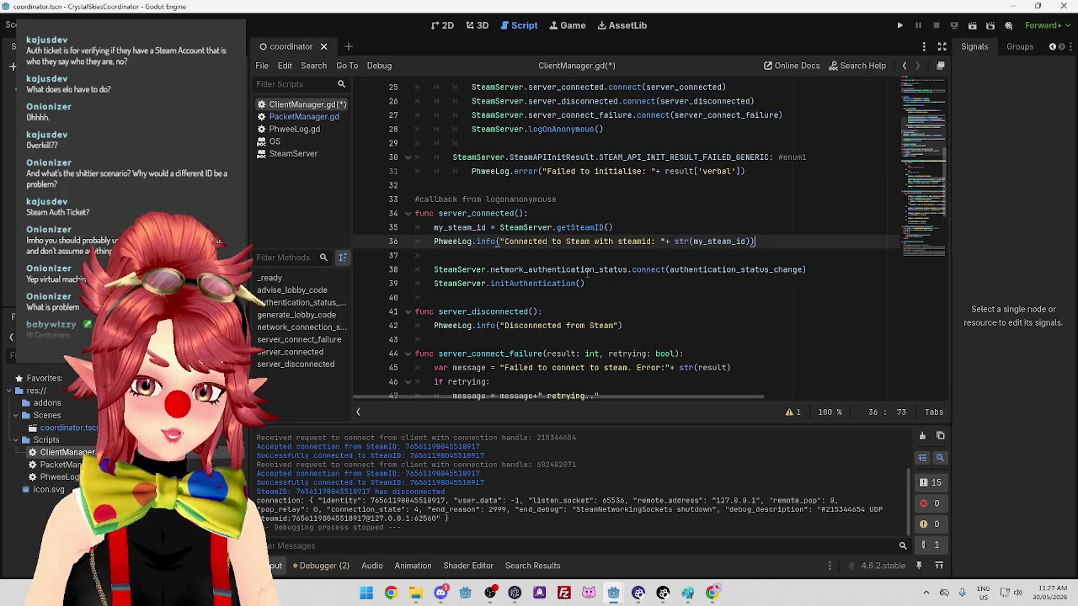
scroll(575, 304, "down", 4)
Scroll to authentication_status_change and read the documentation for its signal connect call
scroll(574, 303, "down", 4)
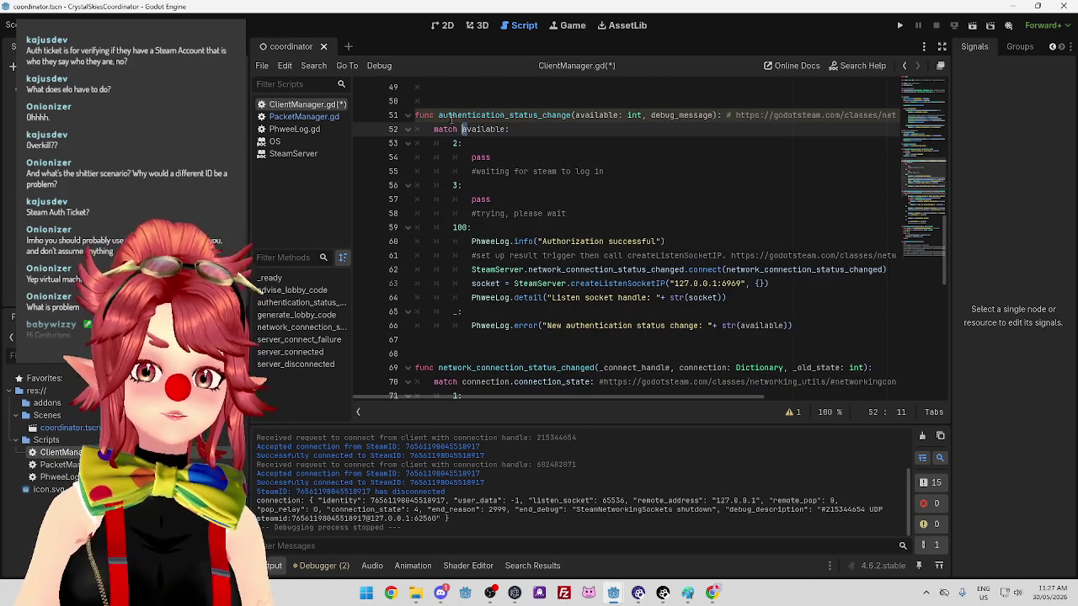
left_click_drag(439, 115, 573, 116)
left_click_drag(499, 241, 681, 245)
left_click(709, 269)
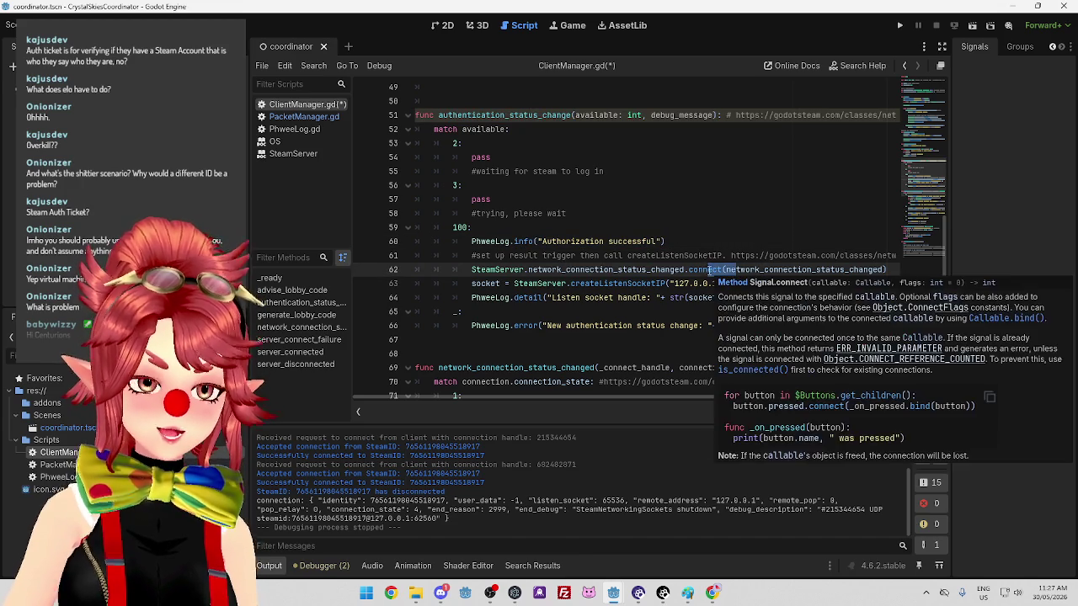
left_click(673, 246)
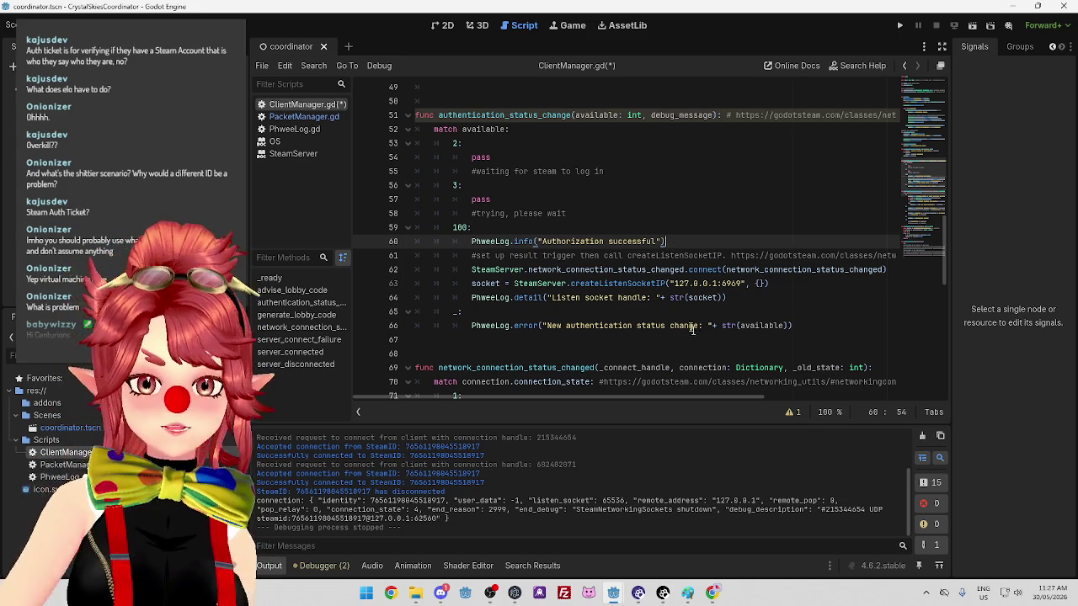
Inspect the listen-socket lines 64–65 and the log call and comment on lines 60–61
left_click(788, 297)
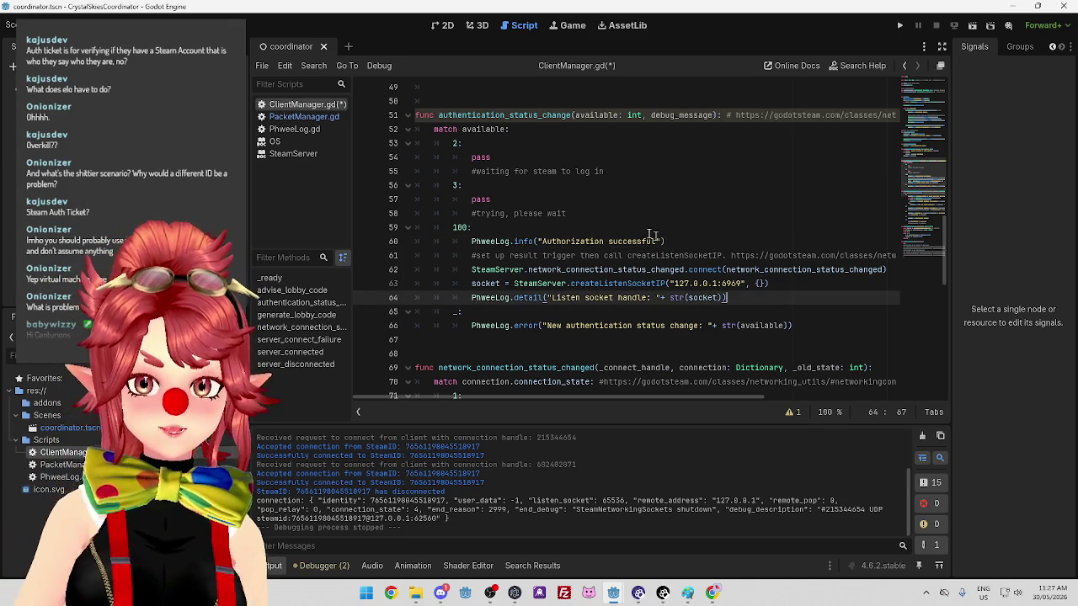
scroll(705, 262, "down", 2)
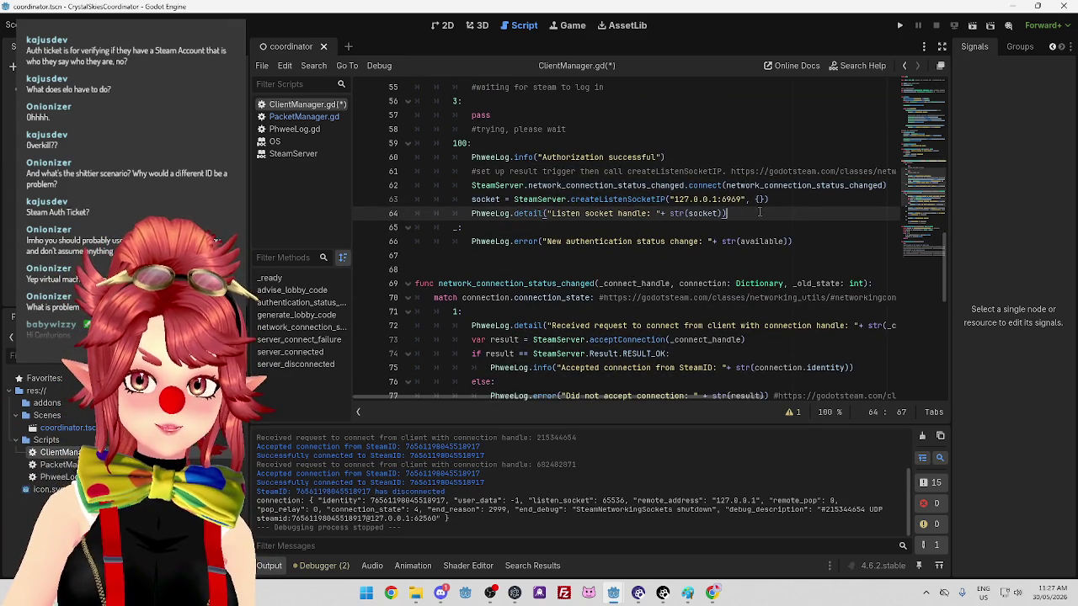
left_click_drag(760, 213, 683, 171)
left_click(751, 227)
scroll(796, 241, "up", 1)
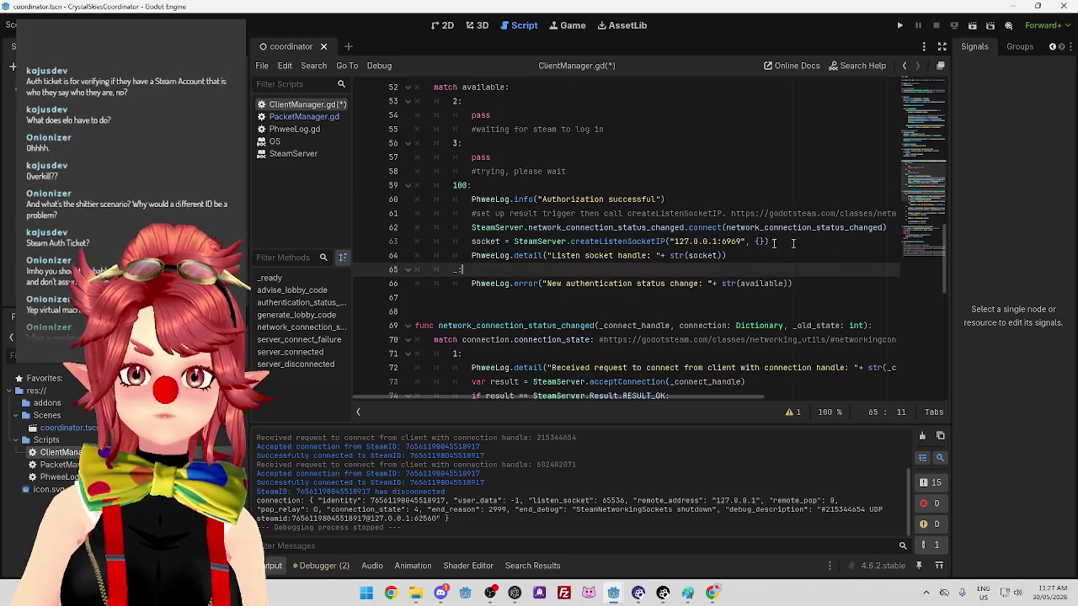
scroll(796, 242, "up", 1)
scroll(755, 249, "down", 1)
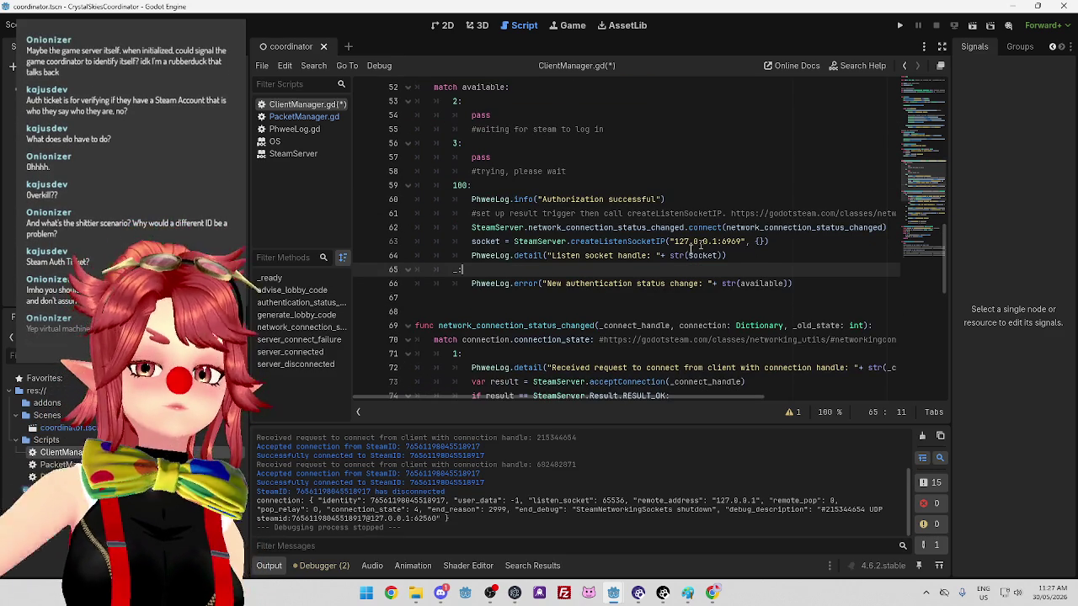
mouse_move(514, 198)
left_mouse_down()
mouse_move(665, 199)
mouse_move(599, 213)
left_mouse_up()
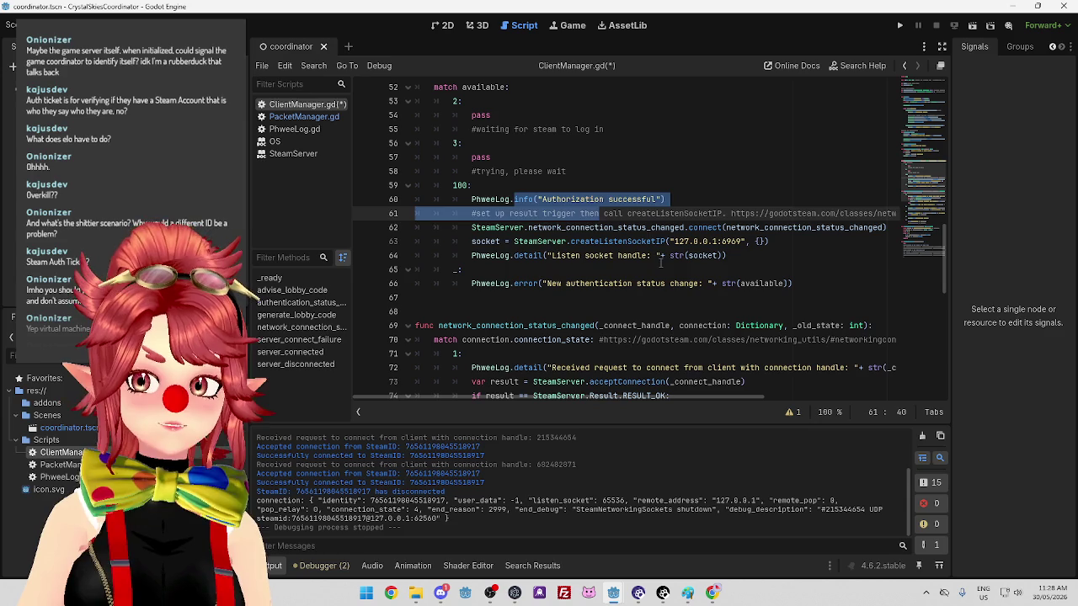
Inspect the signal and socket hints near line 65, then return to the PORT 6969 declarations at the top
left_click(661, 269)
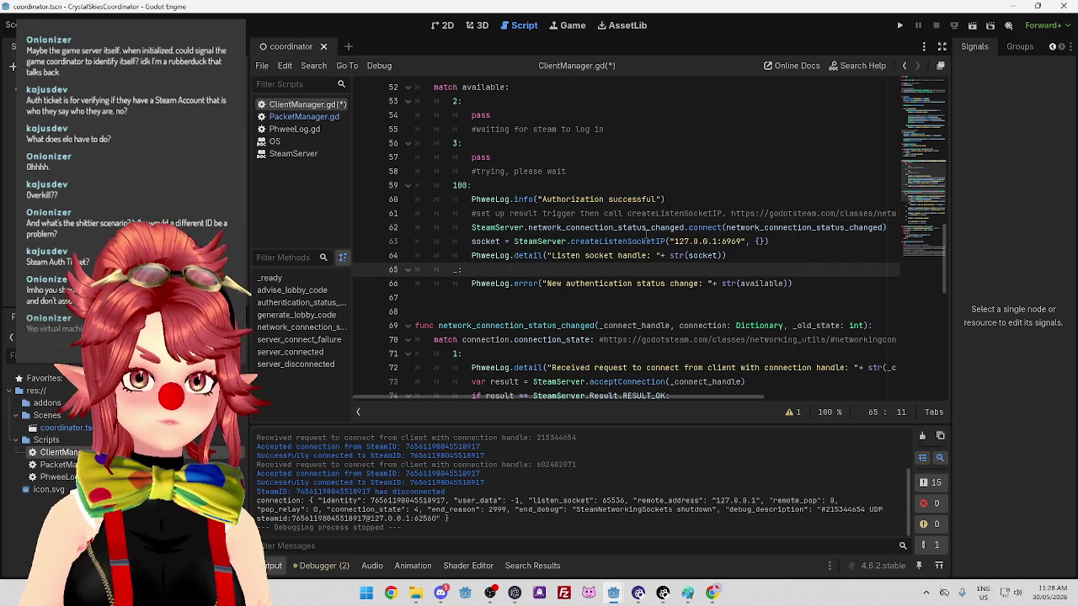
scroll(647, 234, "down", 2)
mouse_move(646, 234)
mouse_move(474, 156)
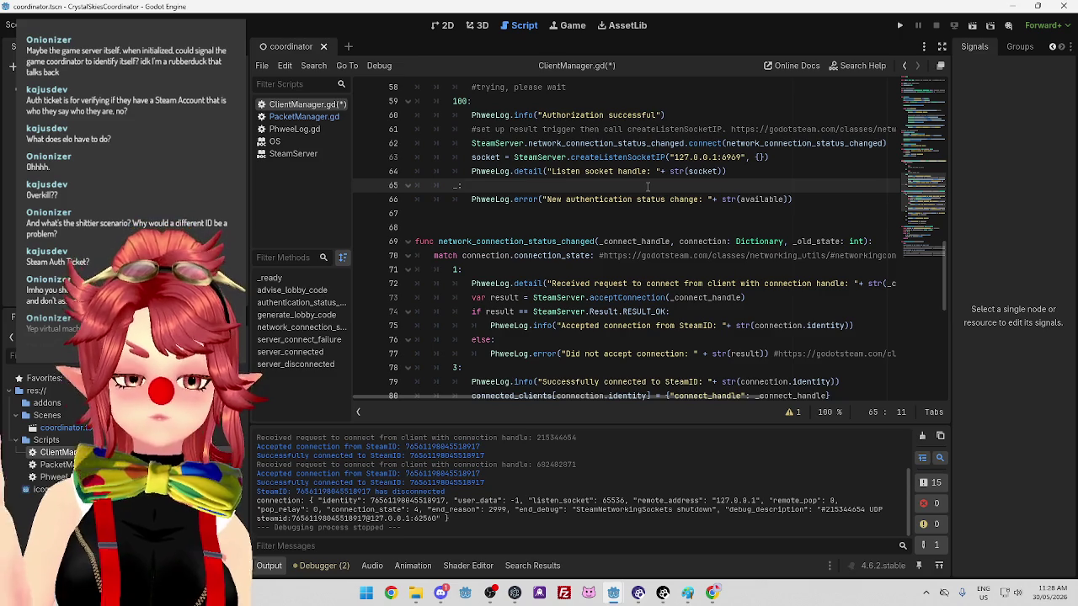
scroll(636, 182, "up", 15)
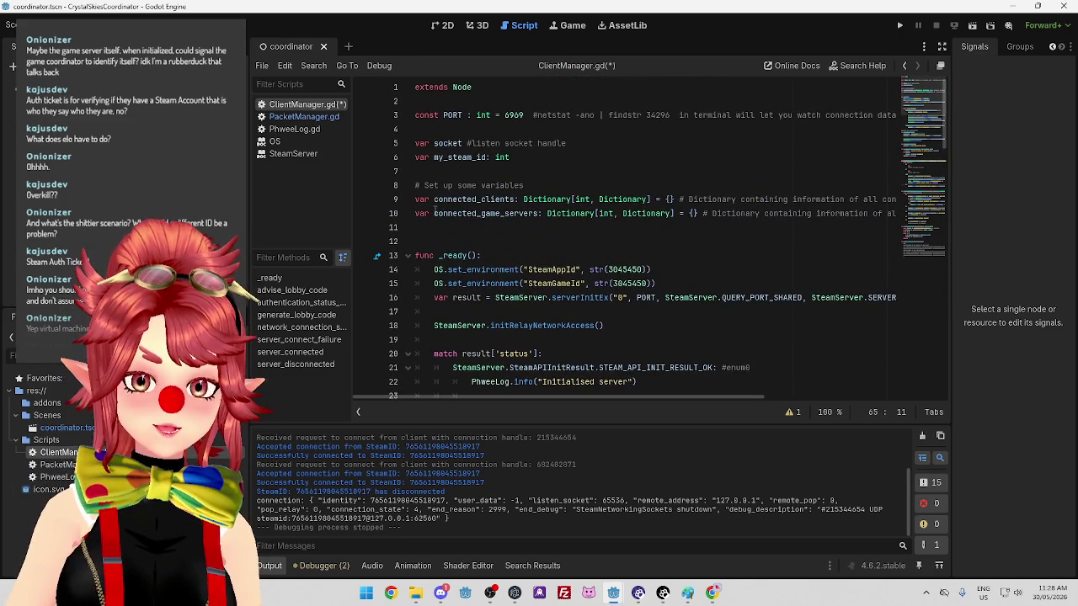
Review the connected_clients and connected_game_servers dictionary declarations on lines 9–10
left_click_drag(435, 213, 539, 213)
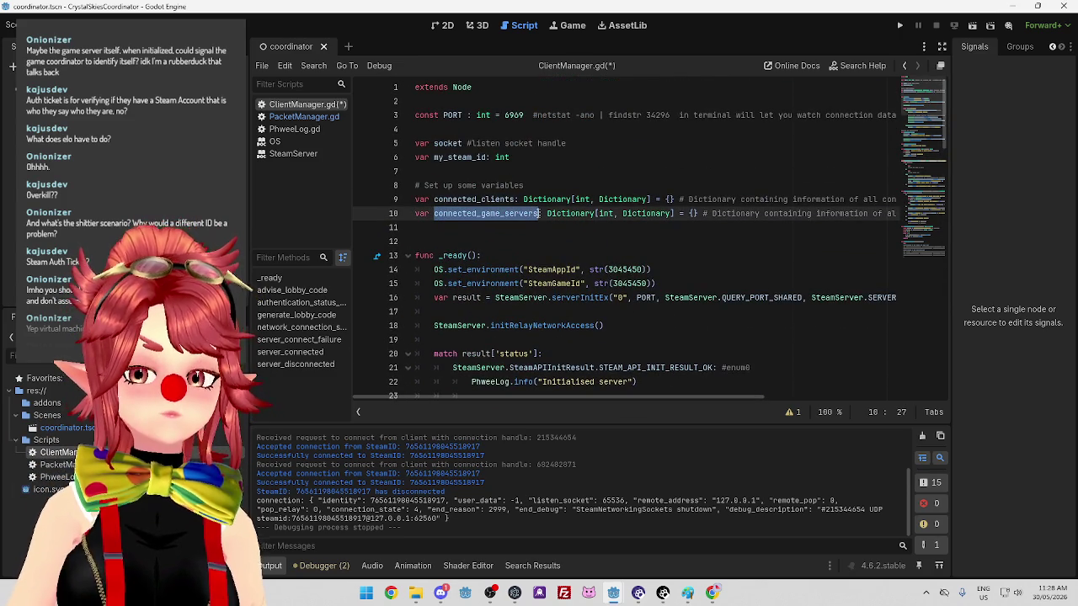
left_click(543, 213)
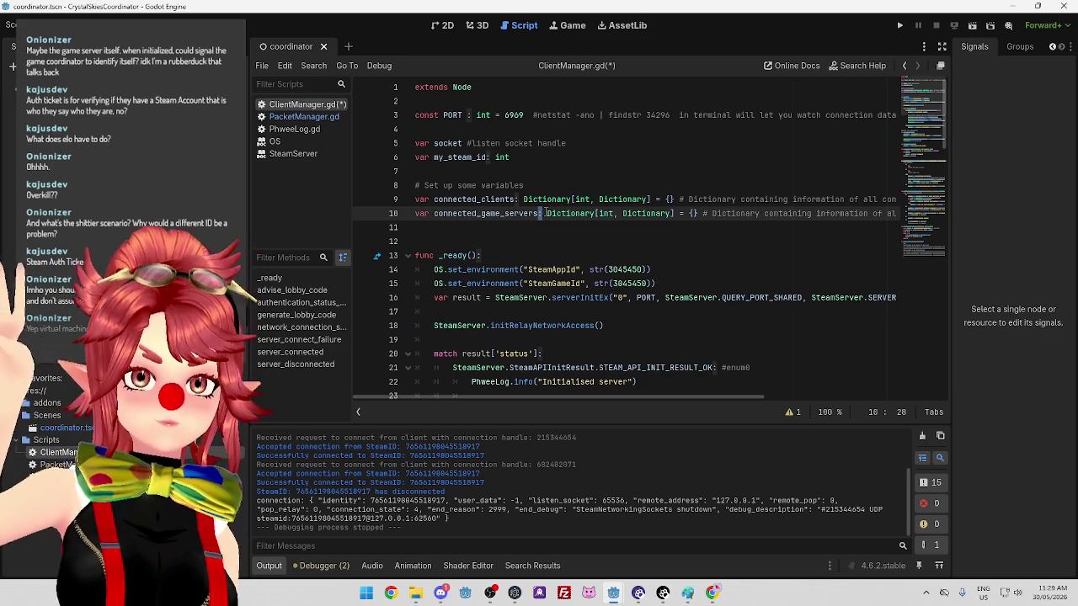
left_click(589, 199)
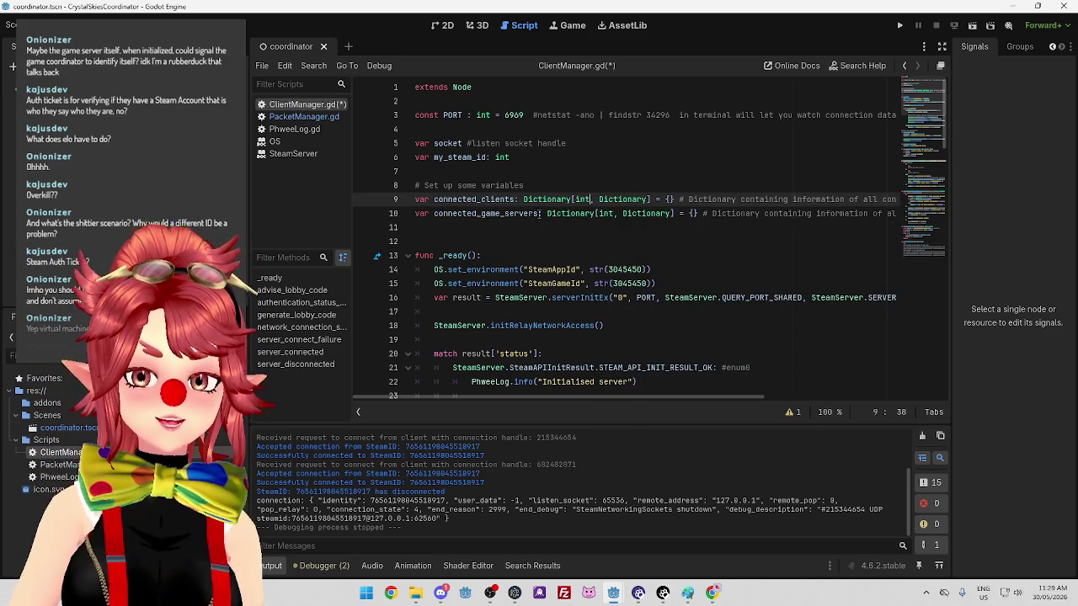
left_click(528, 214)
left_click_drag(528, 214, 434, 214)
left_click(461, 213)
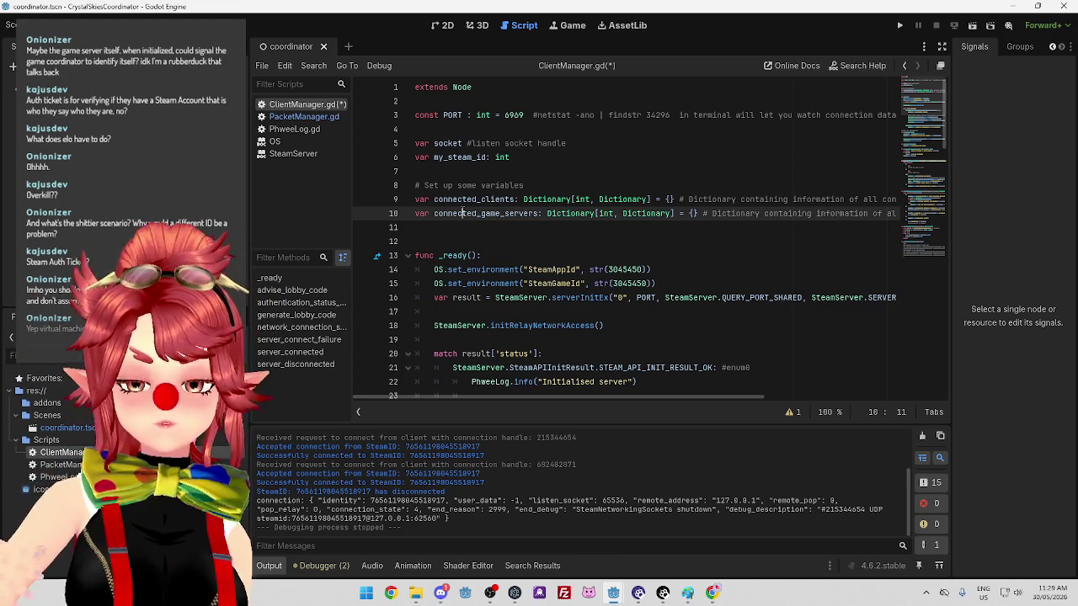
left_click(506, 157)
Save ClientManager.gd with Ctrl+S
key("ctrl+s")
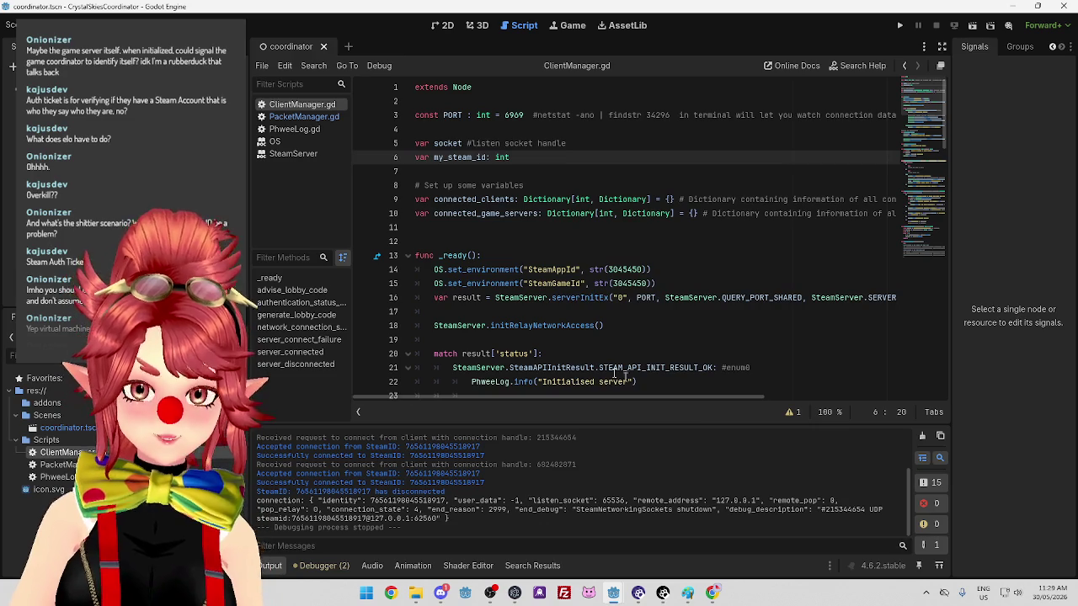
mouse_move(613, 593)
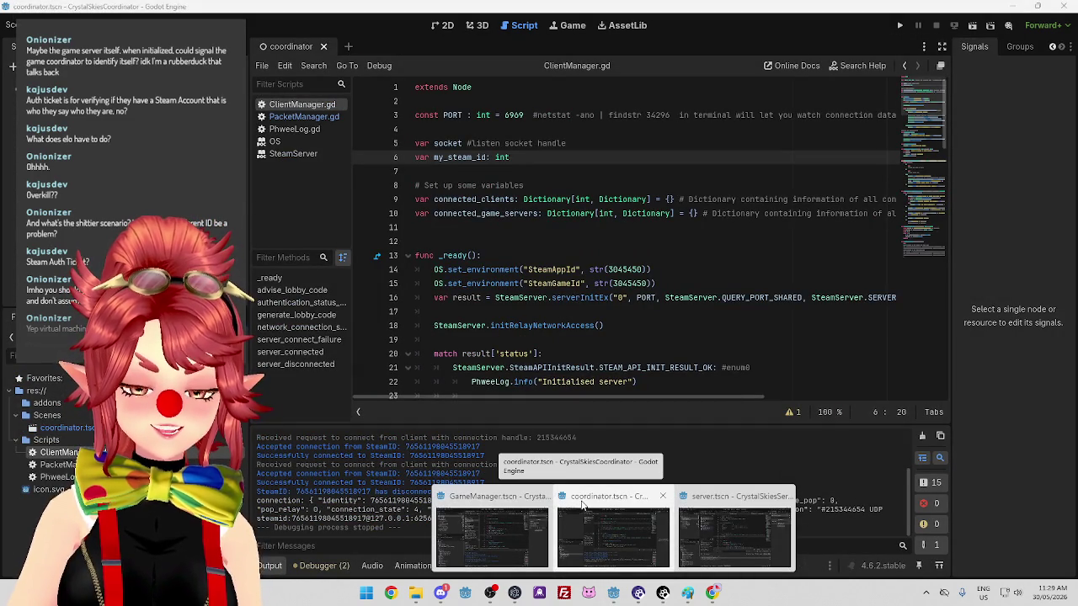
mouse_move(528, 325)
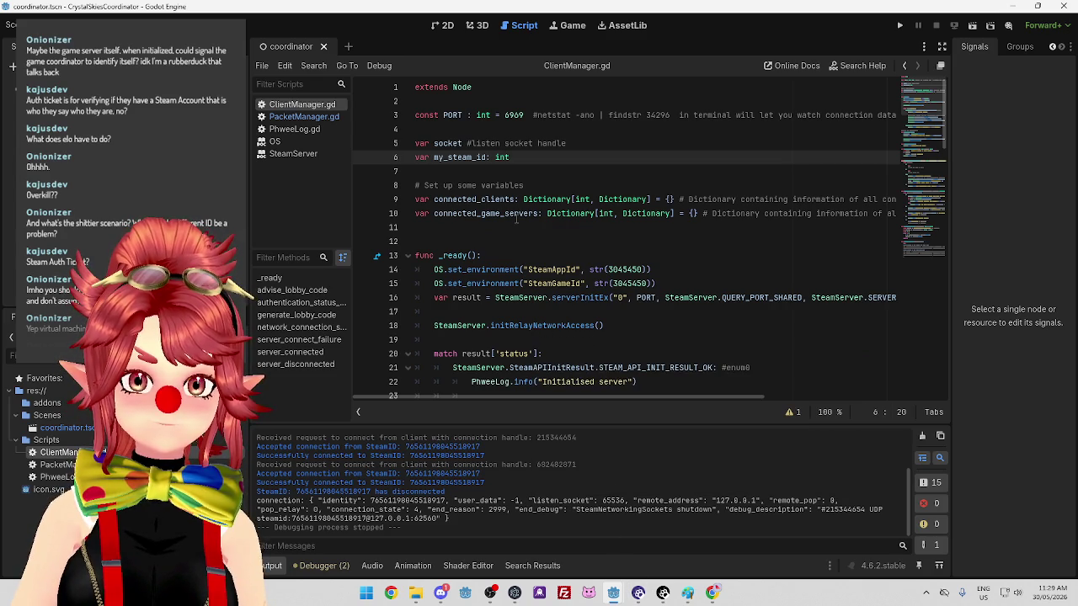
scroll(516, 219, "down", 1)
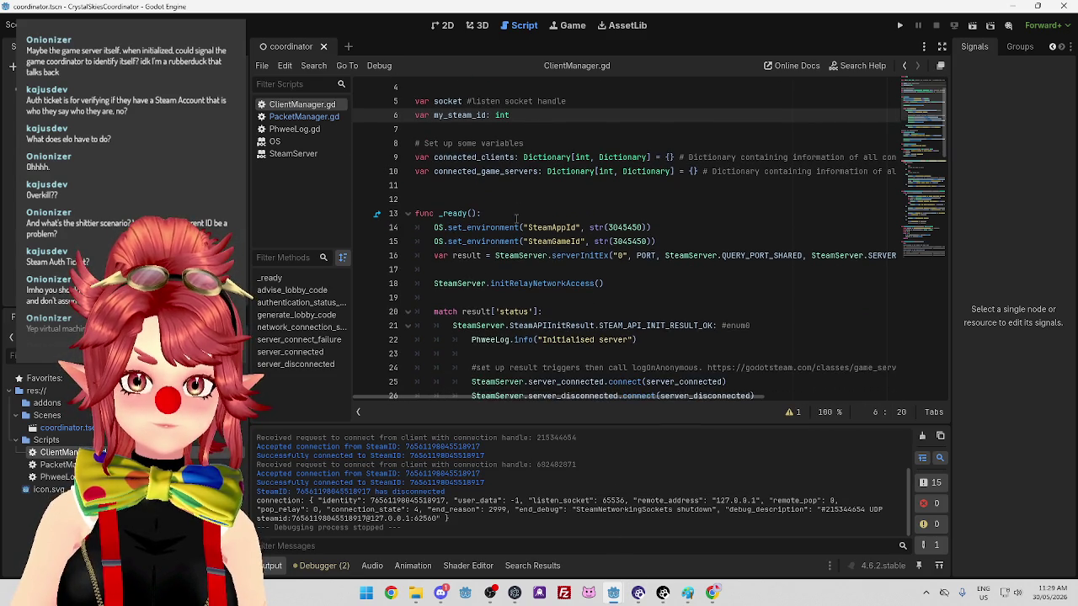
Uncomment the lobby-code sending lines 101–108 in advise_lobby_code with Ctrl+K
scroll(516, 219, "down", 6)
left_click_drag(944, 202, 907, 366)
scroll(907, 371, "down", 2)
mouse_move(459, 371)
left_mouse_down()
mouse_move(438, 354)
mouse_move(419, 274)
left_mouse_up()
key("ctrl+k")
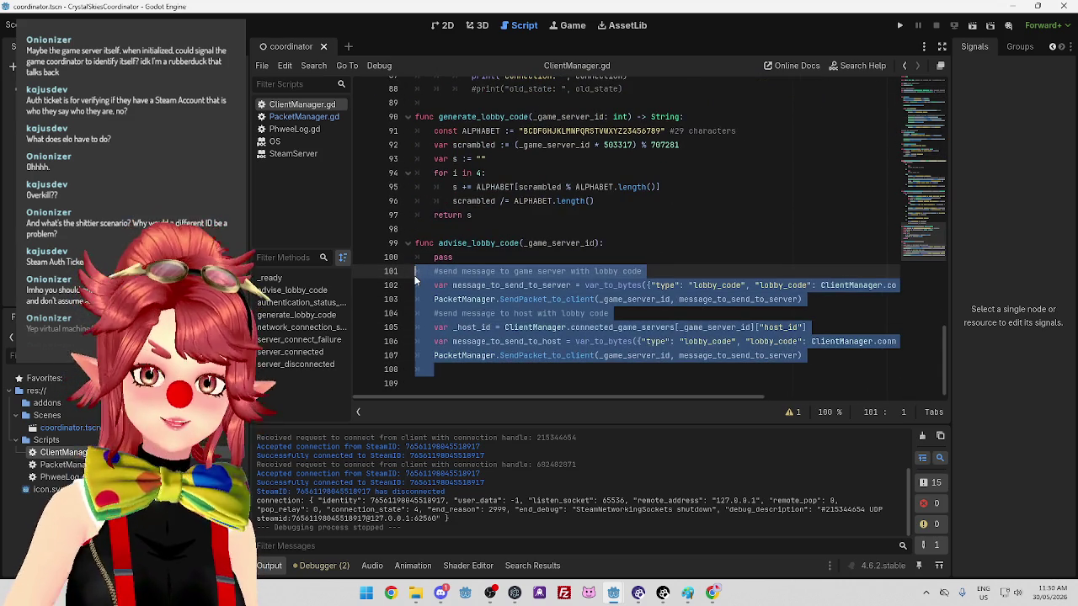
left_click(515, 301)
Delete the pass placeholder on line 100 of advise_lobby_code
left_click(506, 257)
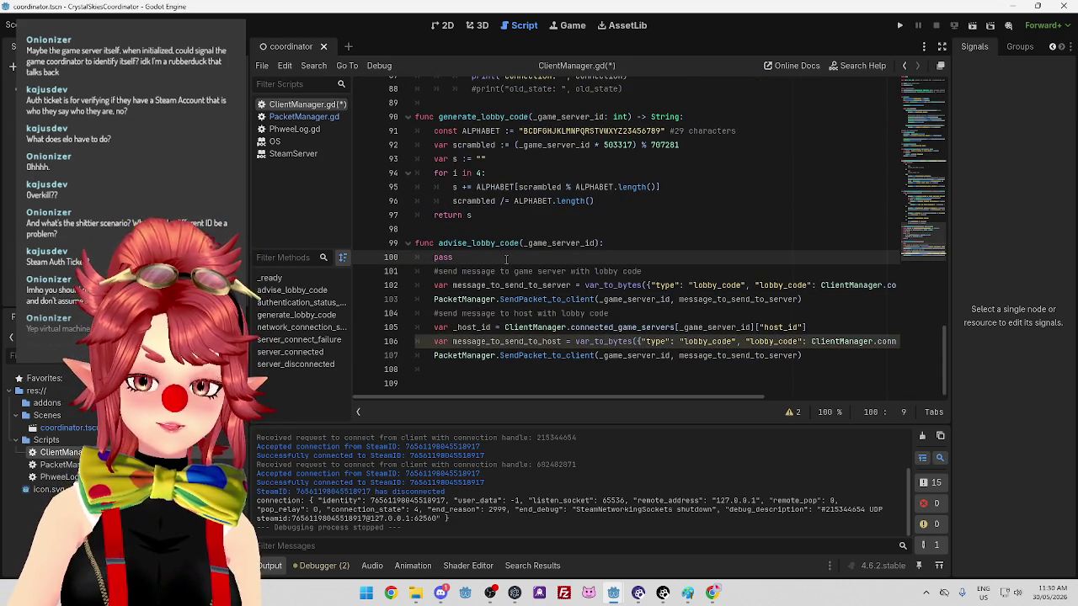
left_click(641, 270)
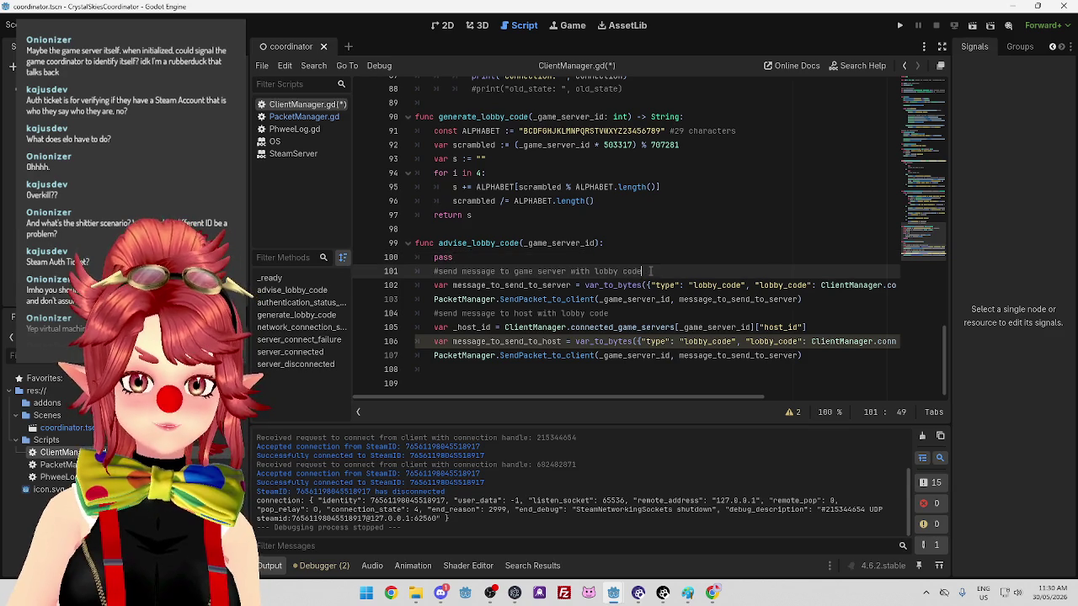
left_click(563, 256)
left_click(653, 267)
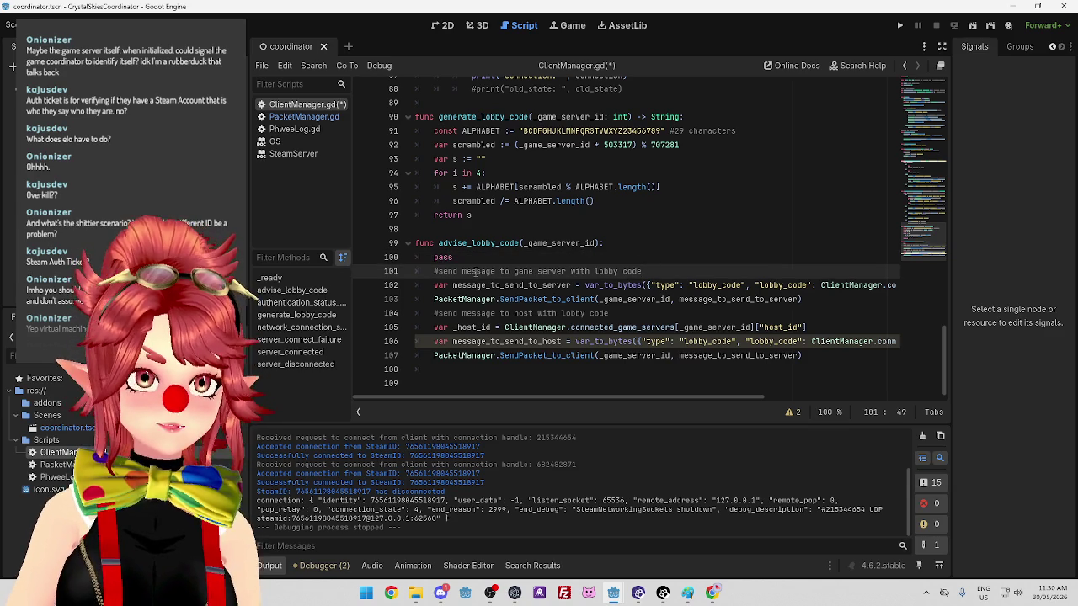
left_click(509, 258)
left_click(699, 271)
left_click(526, 257)
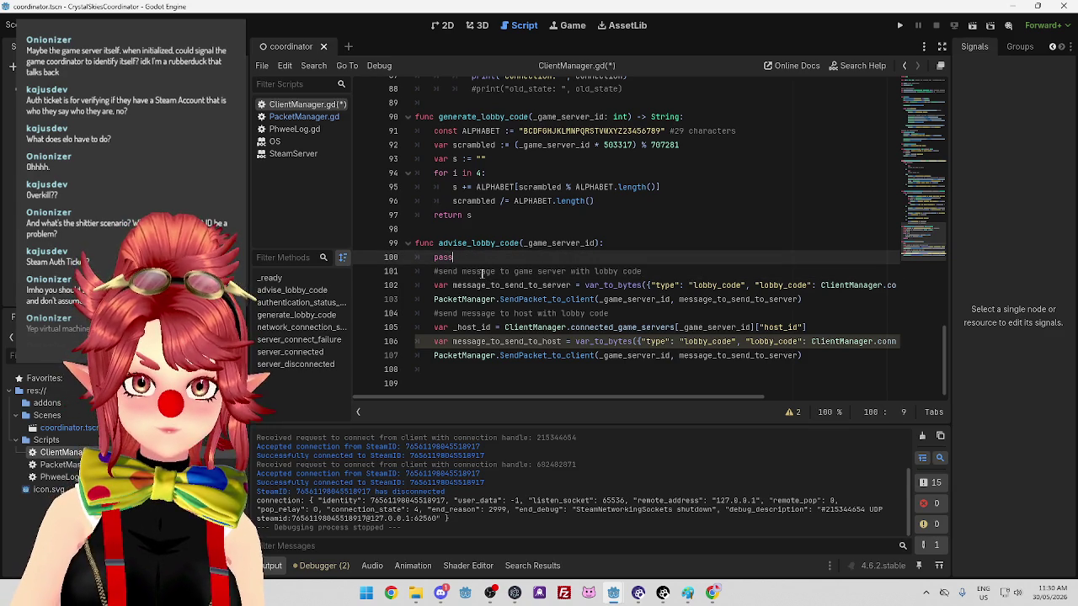
left_click_drag(470, 259, 409, 259)
key("BackSpace")
key("BackSpace")
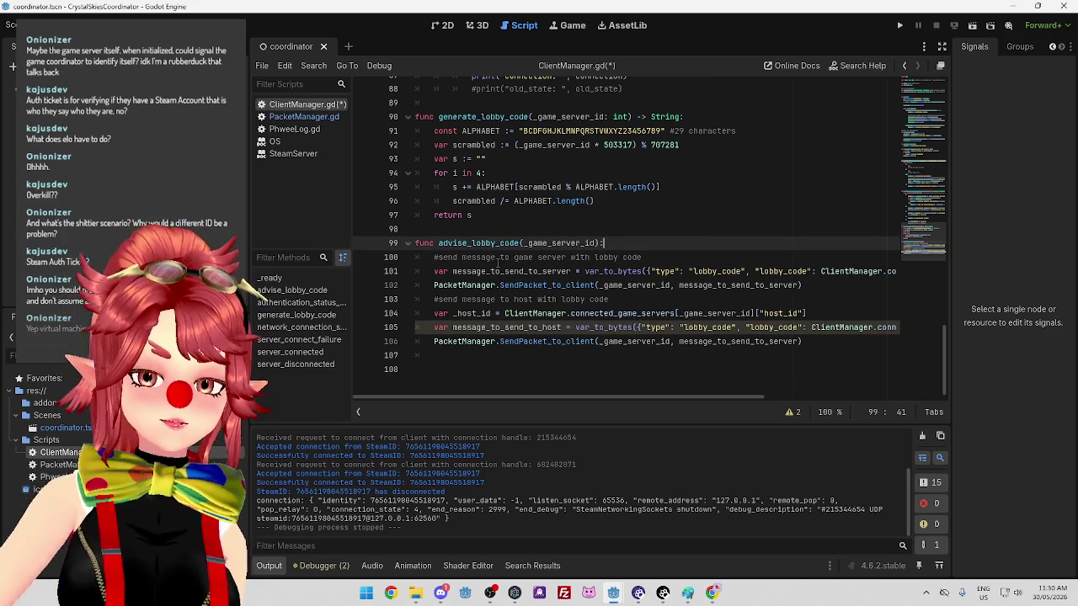
Review the game-server comment and the lobby_code message variable on line 101
left_click(642, 256)
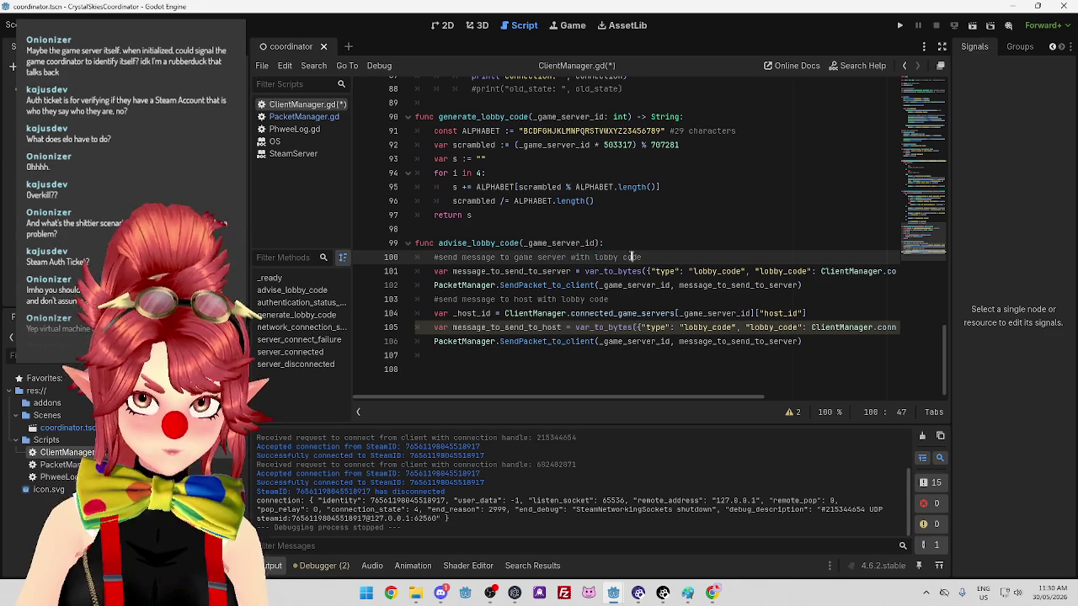
left_click_drag(635, 257, 556, 257)
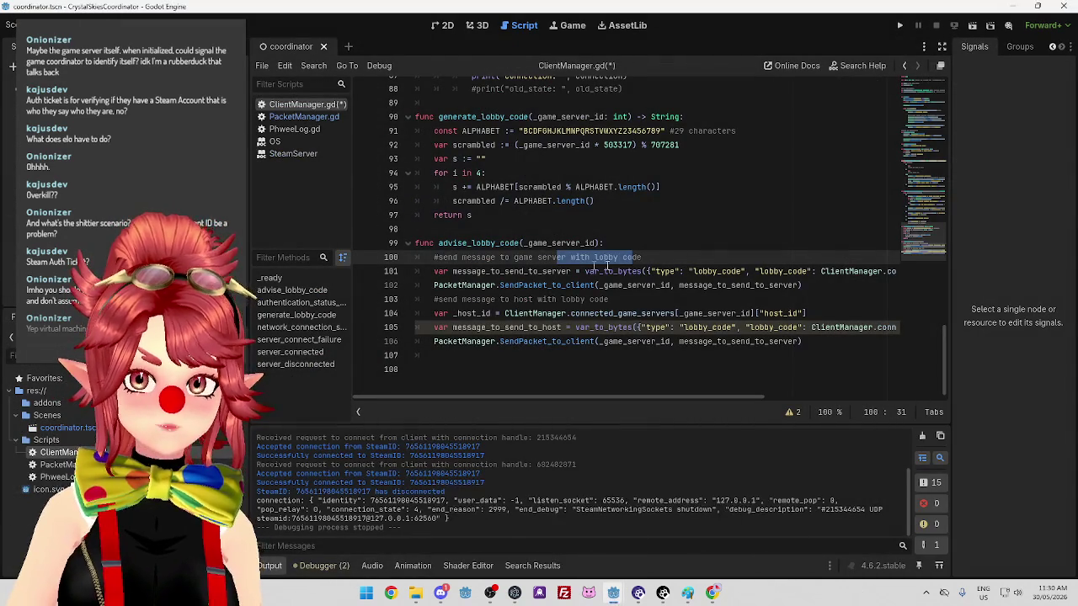
left_click(640, 256)
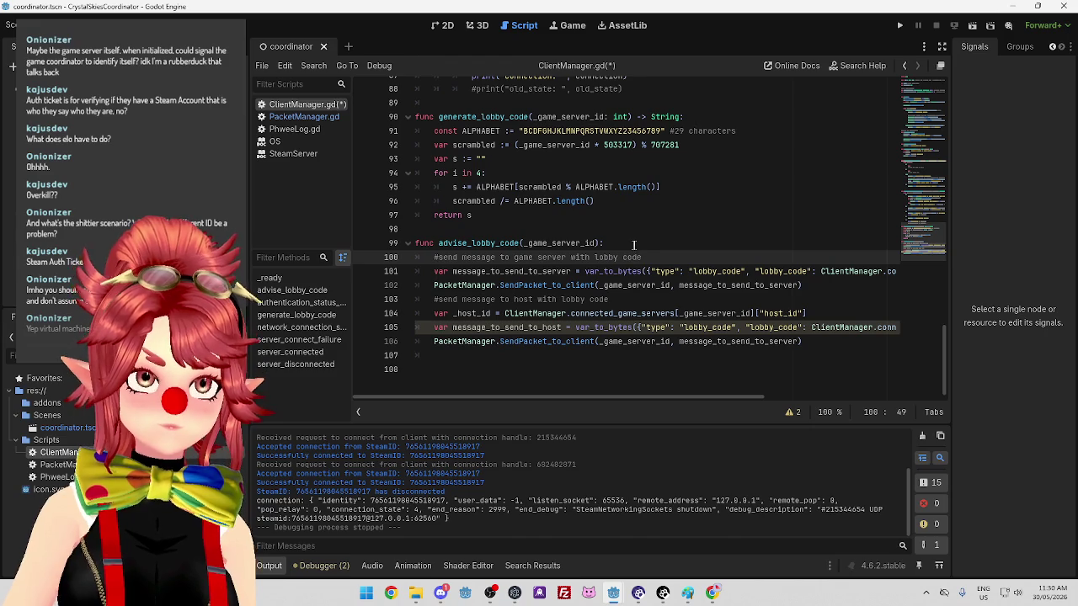
left_click_drag(453, 272, 576, 270)
left_click(594, 256)
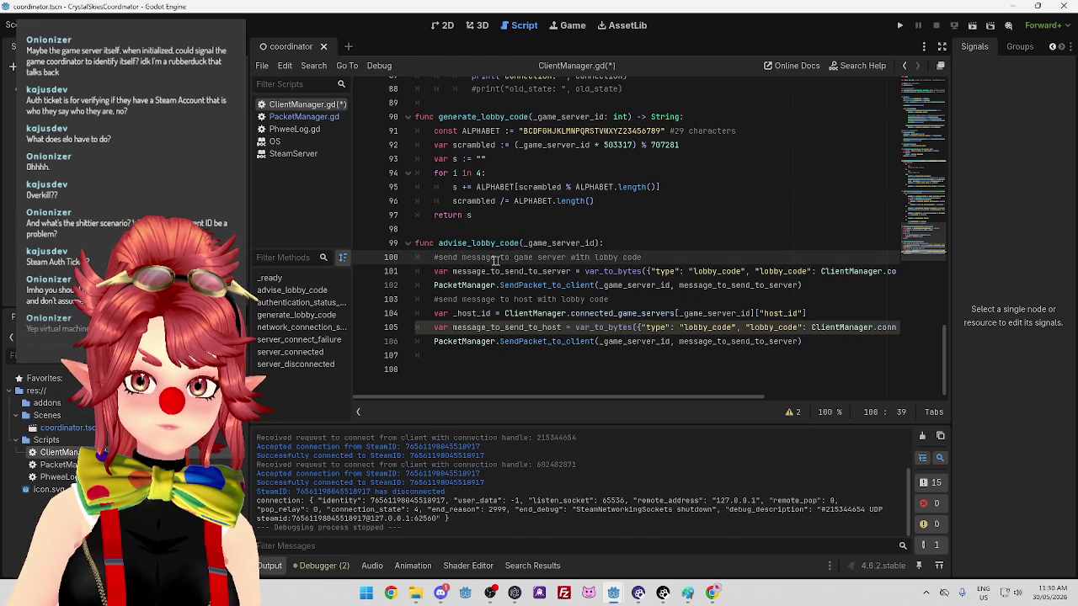
mouse_move(485, 257)
left_mouse_down()
mouse_move(646, 257)
mouse_move(746, 271)
left_mouse_up()
left_click(659, 260)
left_click(484, 272)
double_click(485, 271)
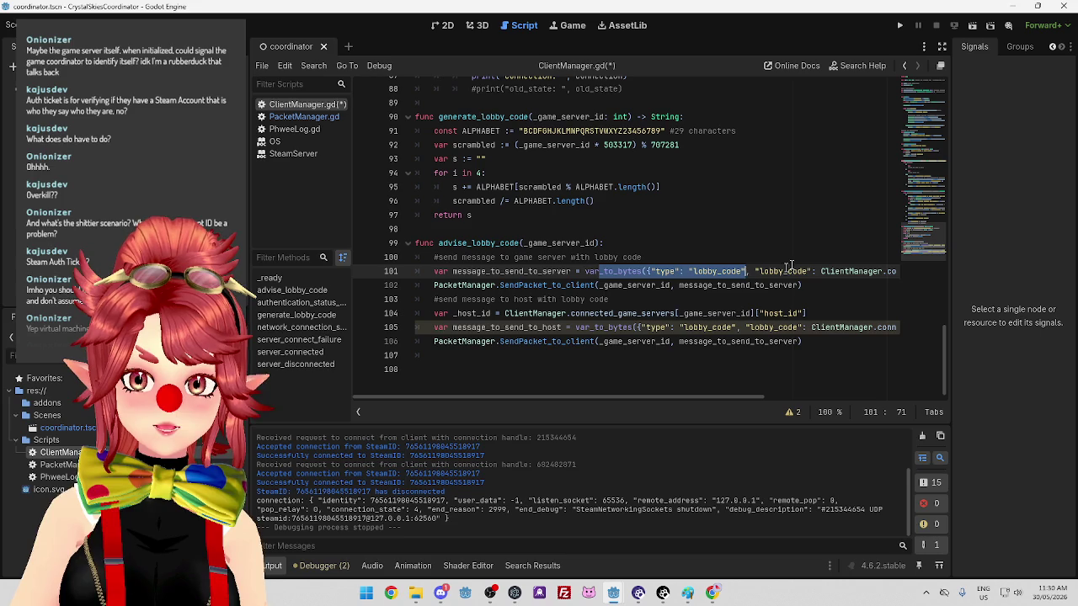
Review the server send call on line 102 and the host id lookup on line 104
left_click_drag(717, 396, 869, 405)
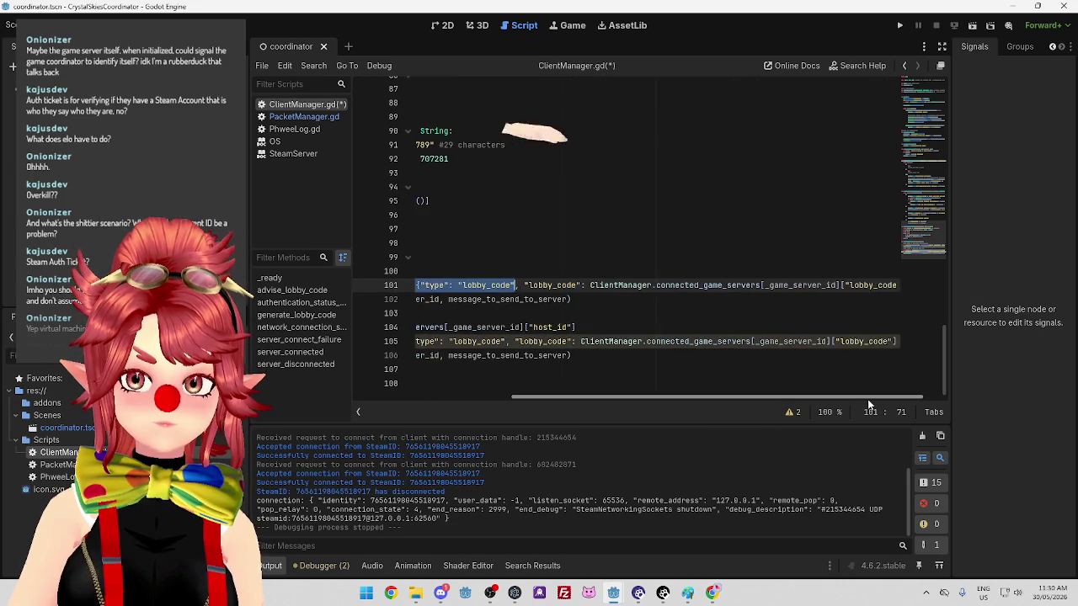
scroll(667, 364, "left", 5)
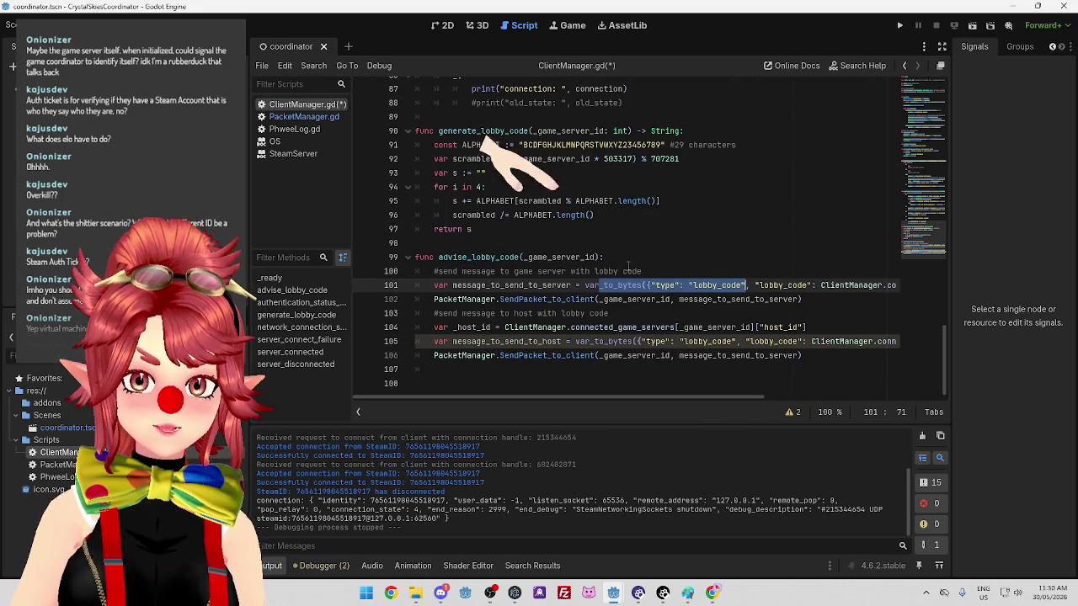
left_click(827, 300)
left_click_drag(669, 300, 714, 300)
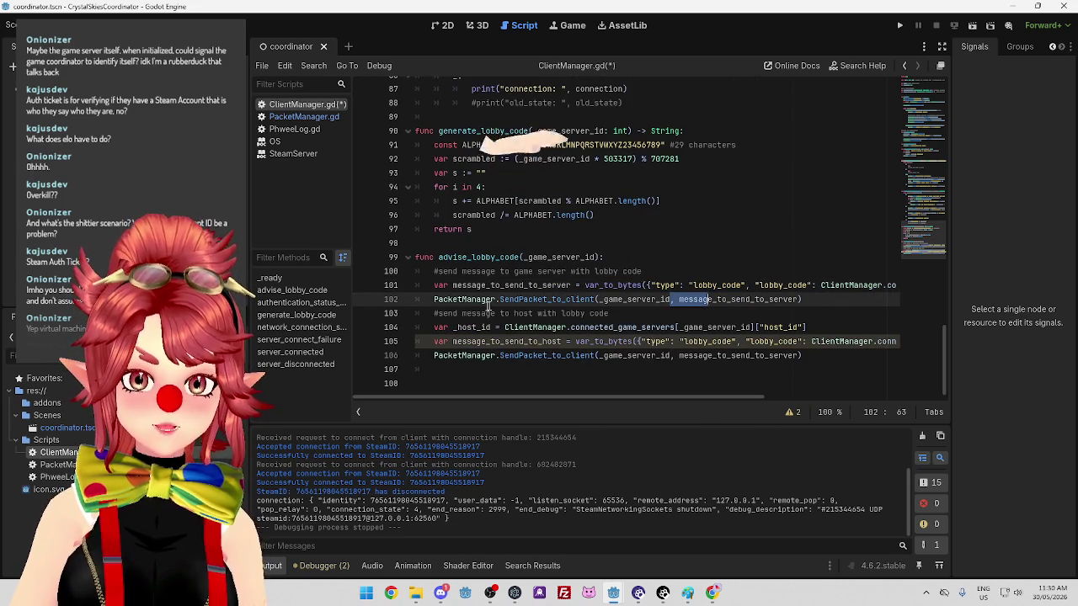
left_click_drag(481, 313, 563, 314)
left_click_drag(806, 328, 564, 329)
left_click(810, 328)
left_click_drag(807, 327, 518, 328)
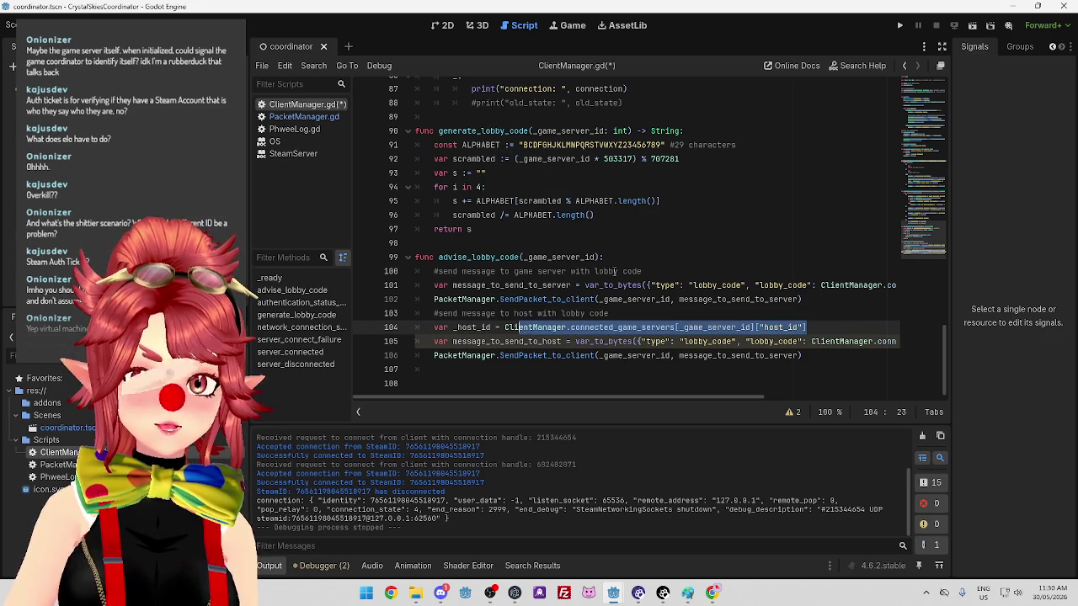
Switch to the PacketManager.gd script
scroll(616, 271, "up", 5)
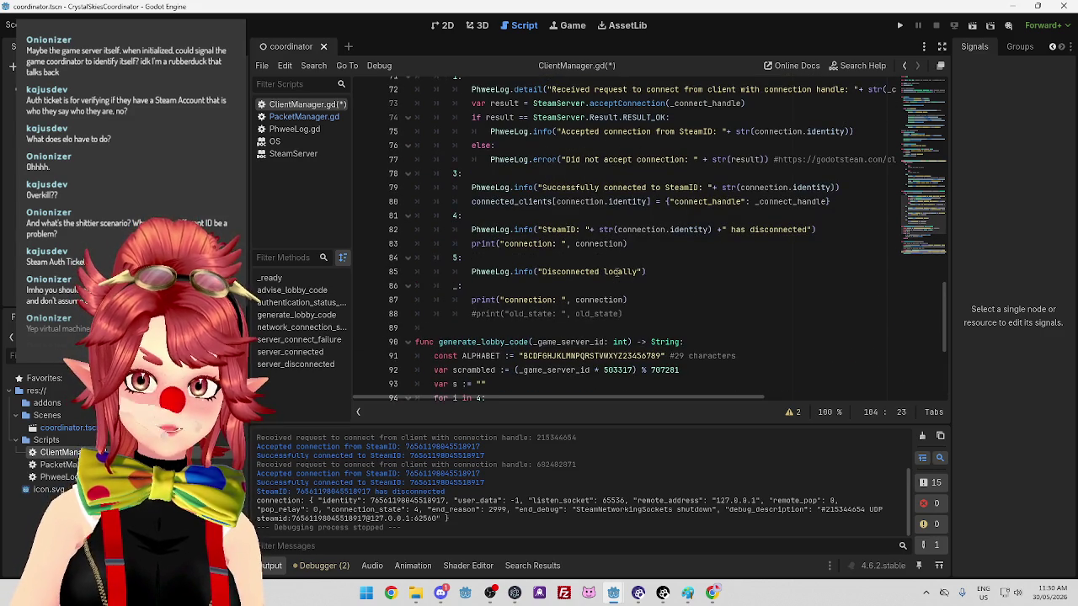
scroll(616, 272, "up", 2)
left_click(323, 113)
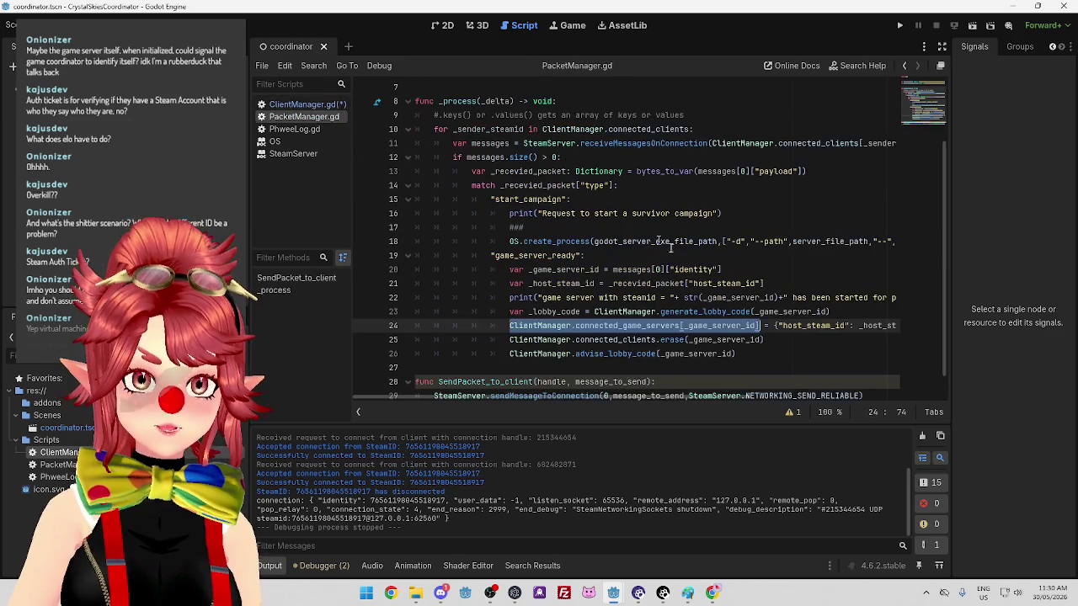
Back in ClientManager.gd, change the line-104 lookup key to "host_steam_id" for _host_id
scroll(734, 395, "down", 1)
scroll(734, 399, "right", 3)
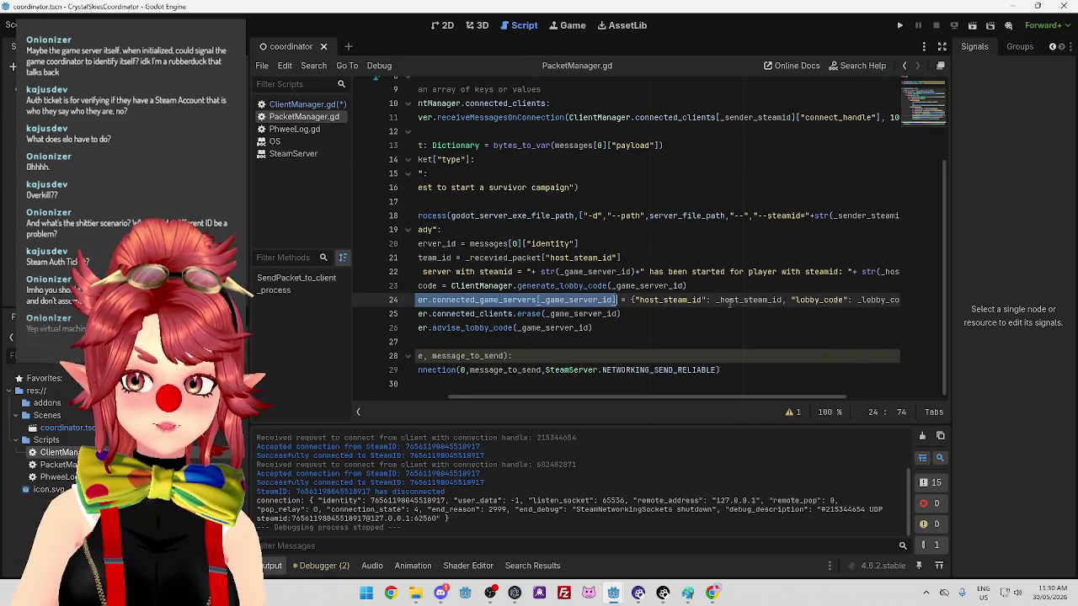
left_click(313, 107)
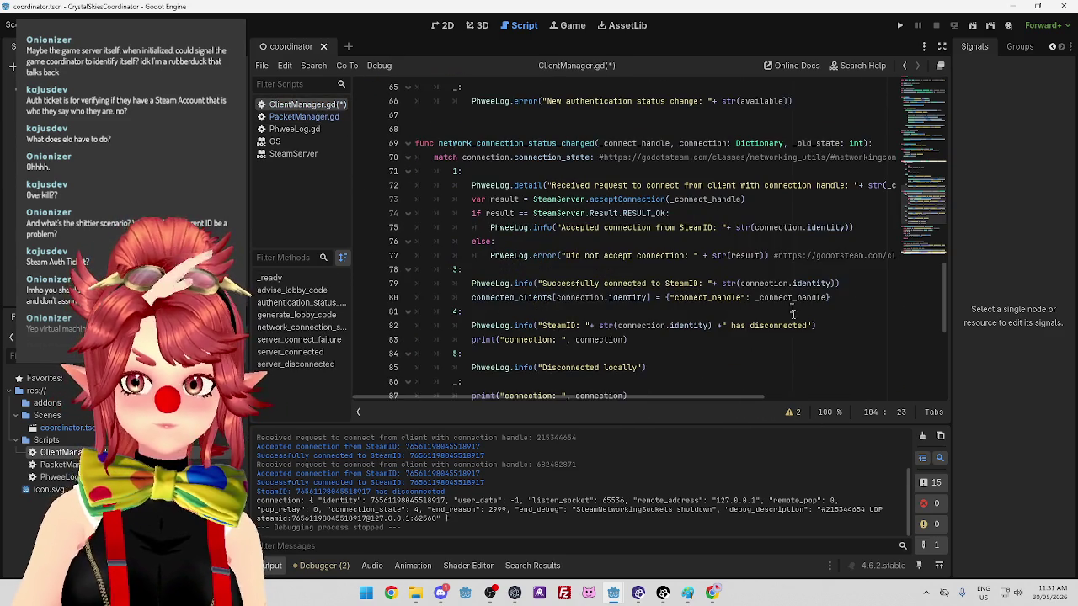
scroll(791, 324, "down", 7)
left_click(788, 327)
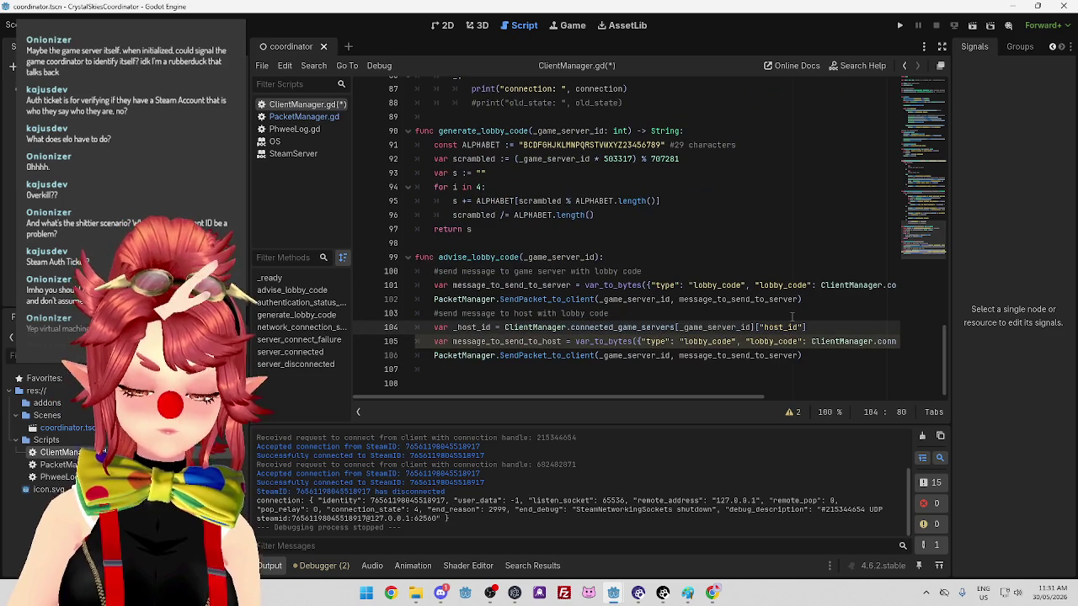
type("steam_")
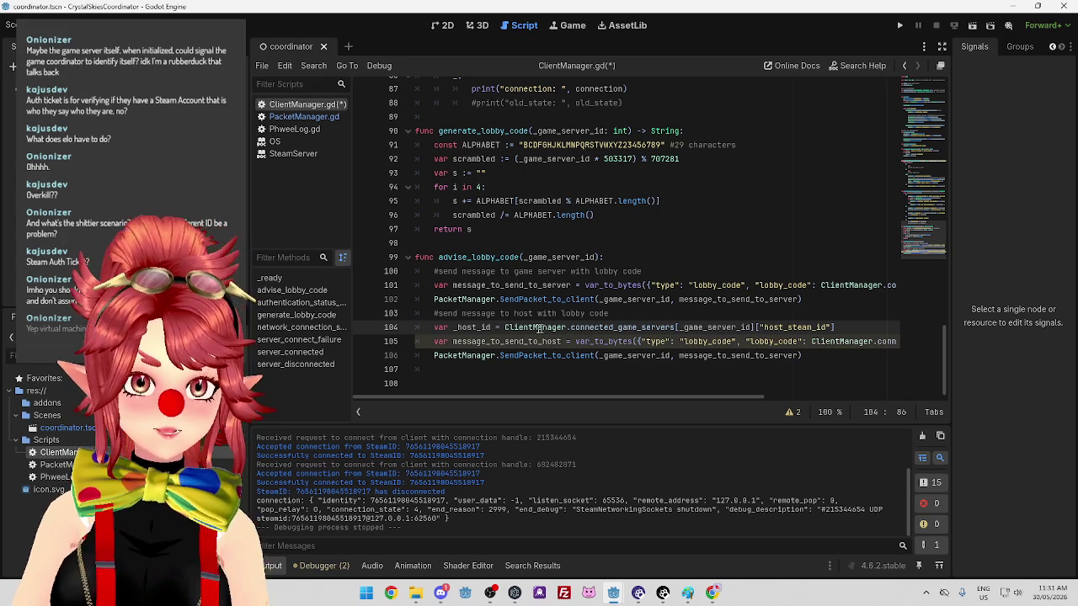
left_click_drag(459, 329, 477, 329)
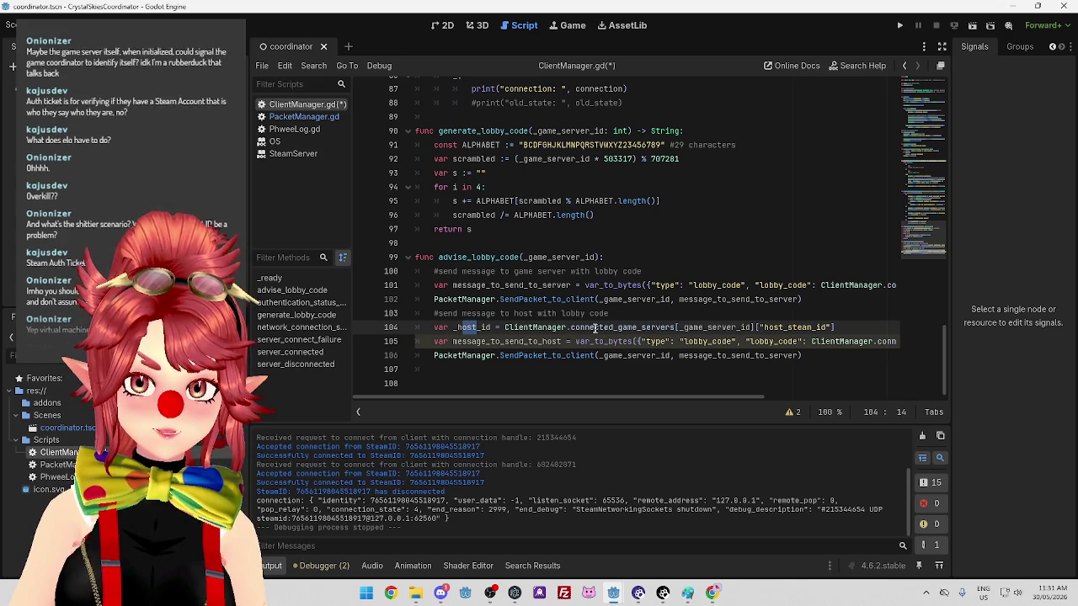
left_click_drag(596, 328, 665, 328)
left_click_drag(845, 327, 500, 328)
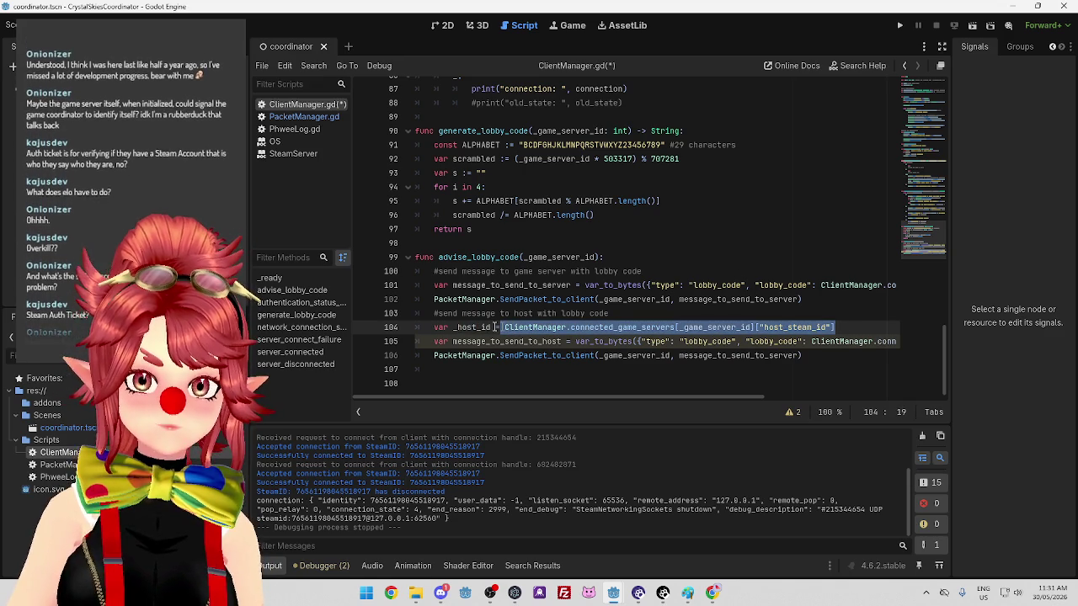
double_click(471, 327)
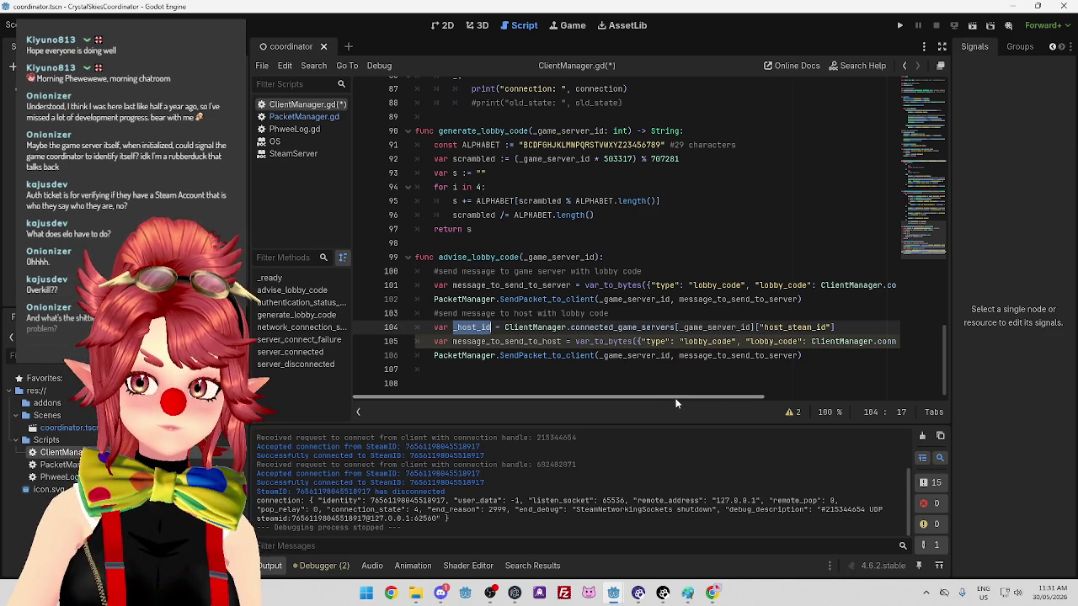
Replace _game_server_id with _host_id in the host SendPacket_to_client call on line 106
mouse_move(675, 399)
left_mouse_down()
mouse_move(795, 391)
mouse_move(671, 394)
left_mouse_up()
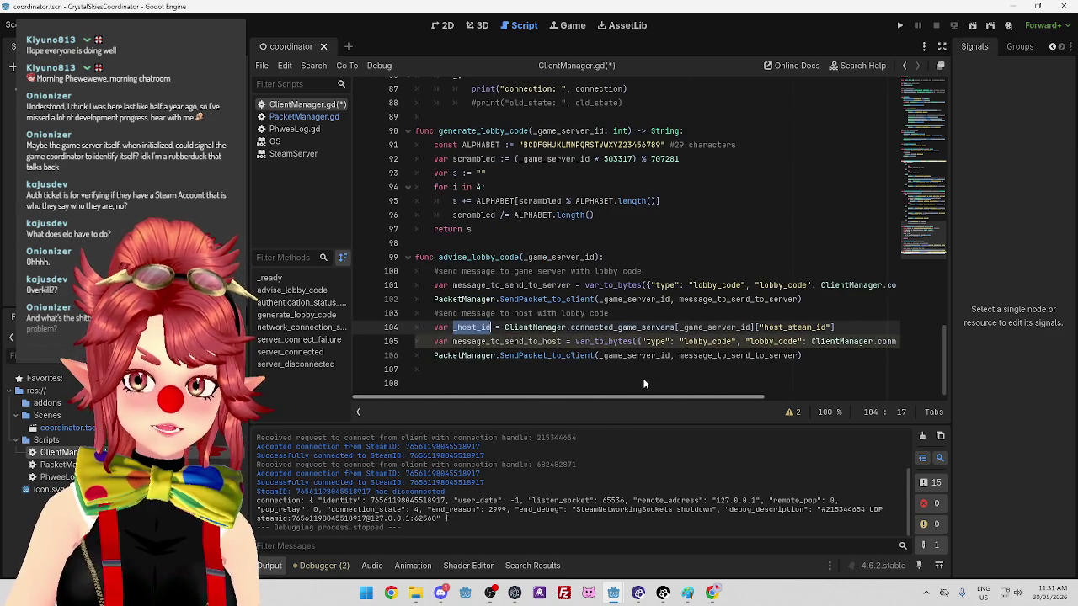
left_click(466, 329)
left_click_drag(453, 329, 492, 328)
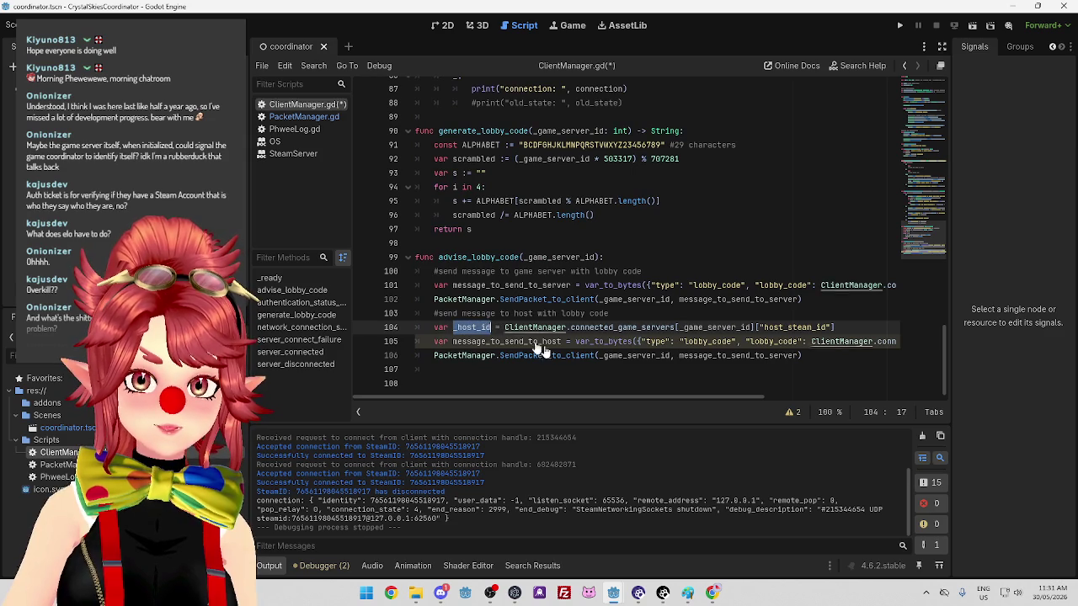
key("ctrl+c")
double_click(614, 355)
key("ctrl+v")
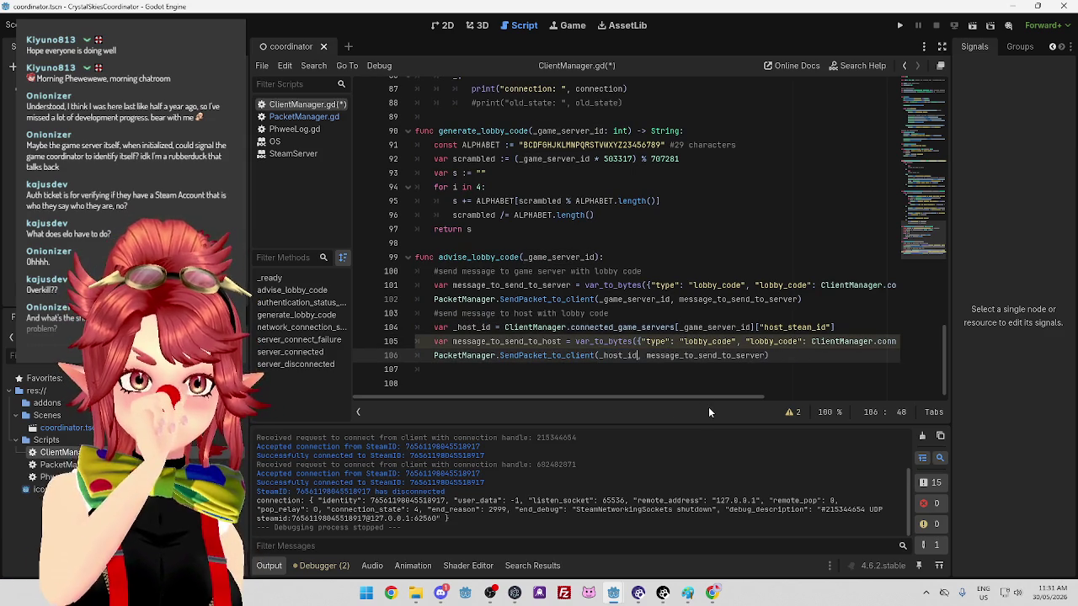
Rename _host_id to _host_steam_id on lines 104 and 106, removing the doubled underscore
left_click(477, 328)
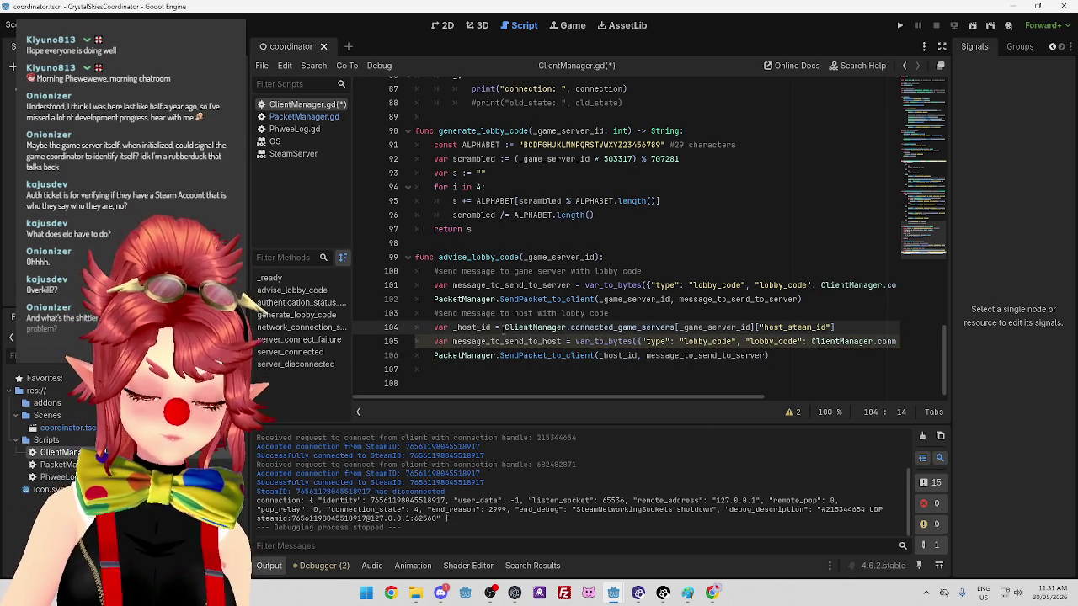
type("_steam")
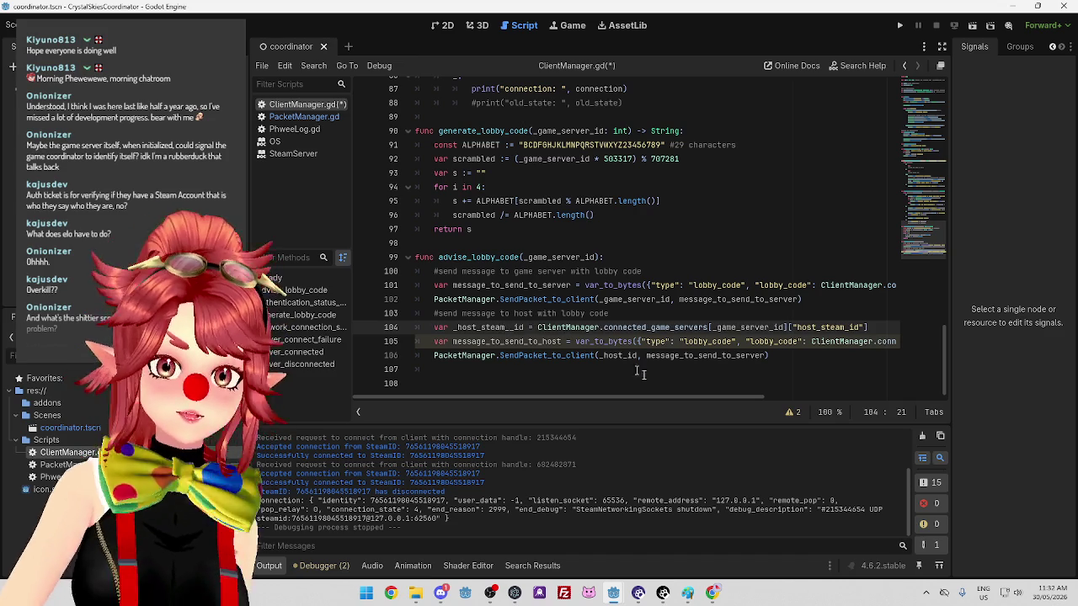
left_click(621, 355)
type("_steam")
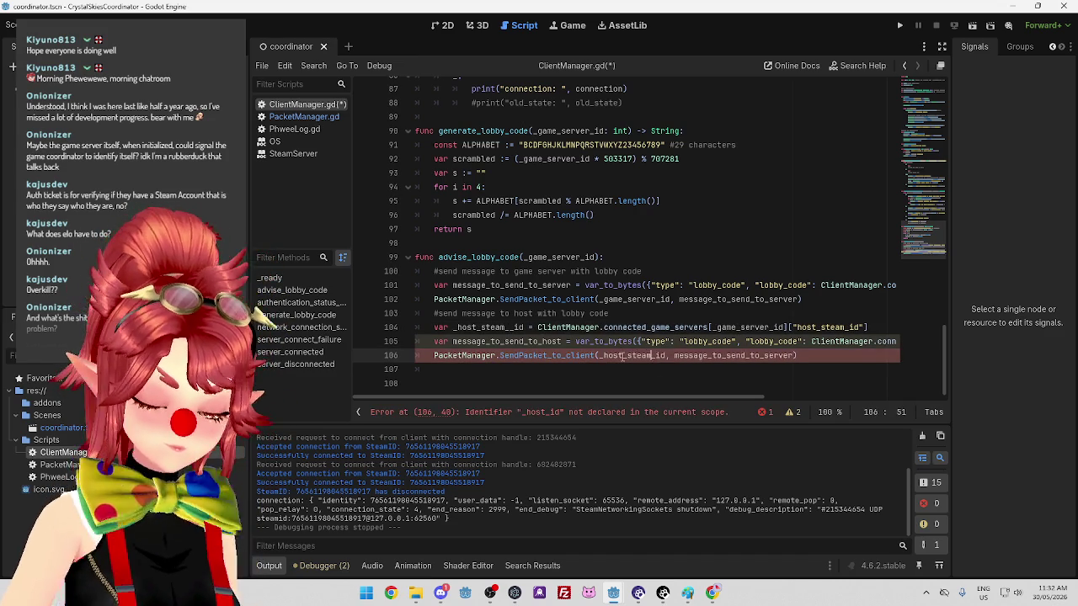
scroll(623, 355, "up", 1)
left_click(638, 311)
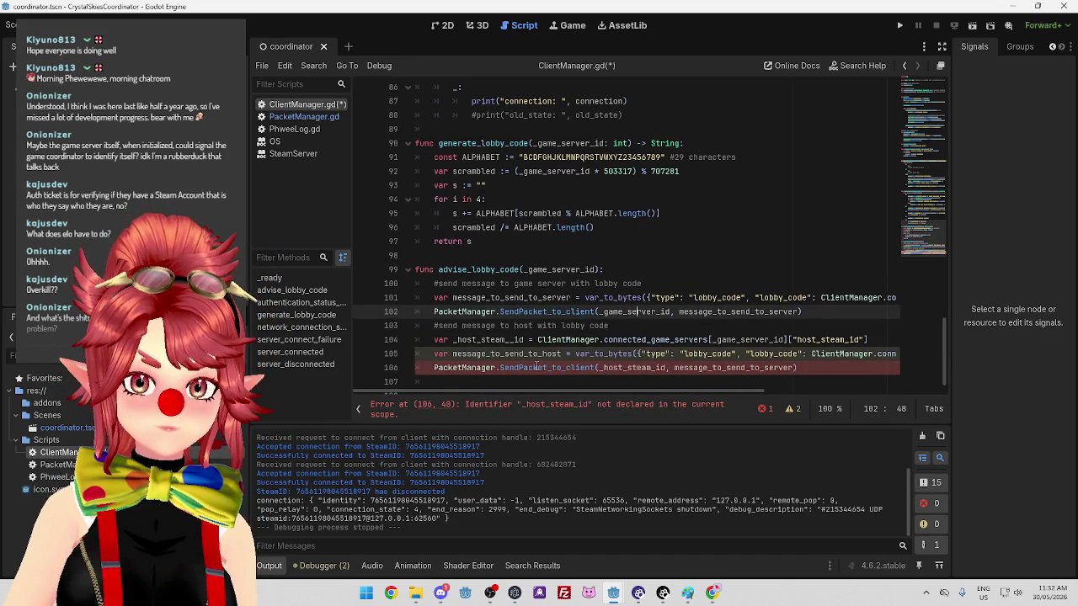
left_click(521, 339)
key("BackSpace")
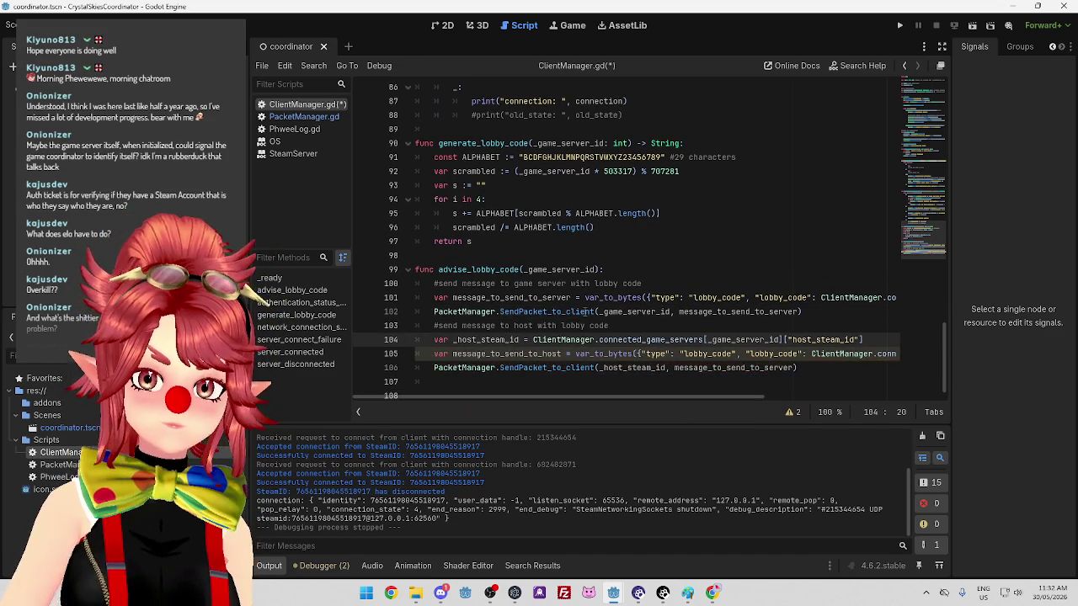
Review the host send line and select the lobby code lookup on line 101
left_click(598, 312)
scroll(598, 311, "down", 1)
mouse_move(638, 398)
left_mouse_down()
mouse_move(807, 400)
mouse_move(704, 398)
left_mouse_up()
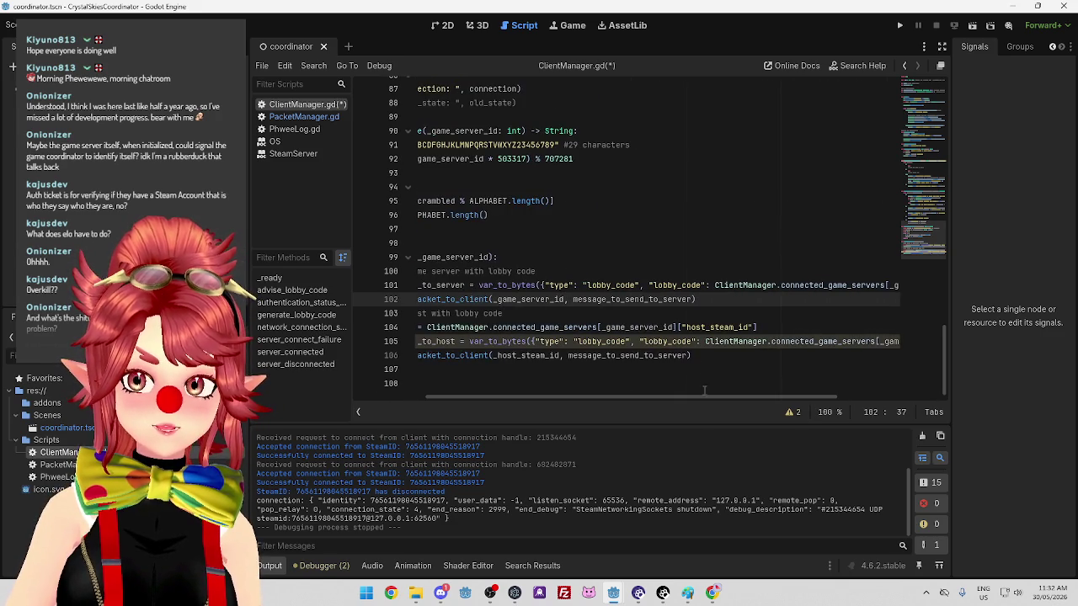
left_click_drag(601, 394, 704, 396)
mouse_move(565, 286)
left_mouse_down()
mouse_move(896, 285)
mouse_move(886, 285)
left_mouse_up()
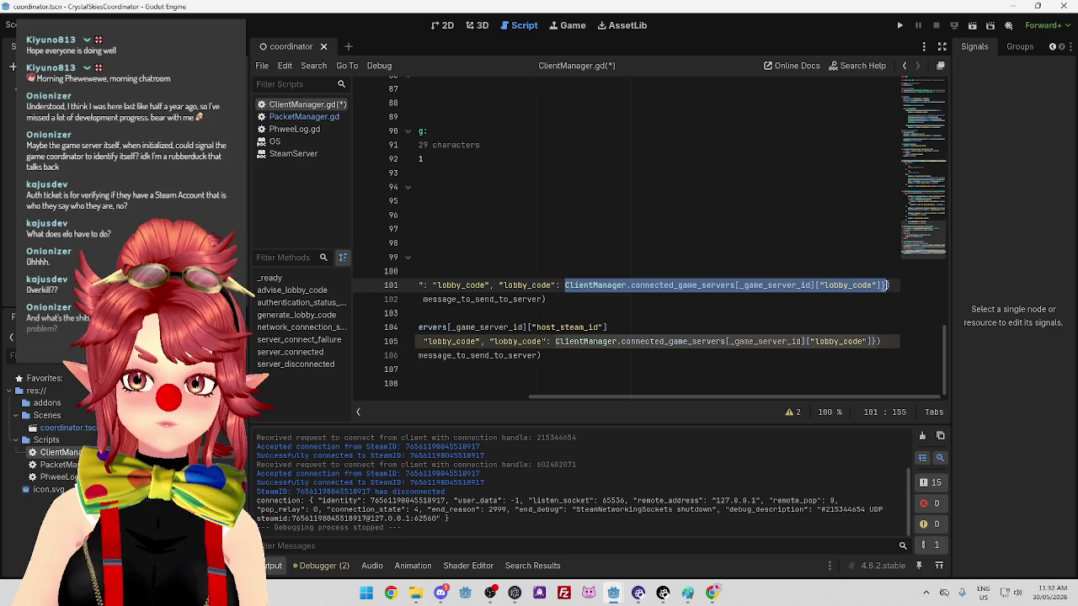
left_click_drag(676, 397, 472, 398)
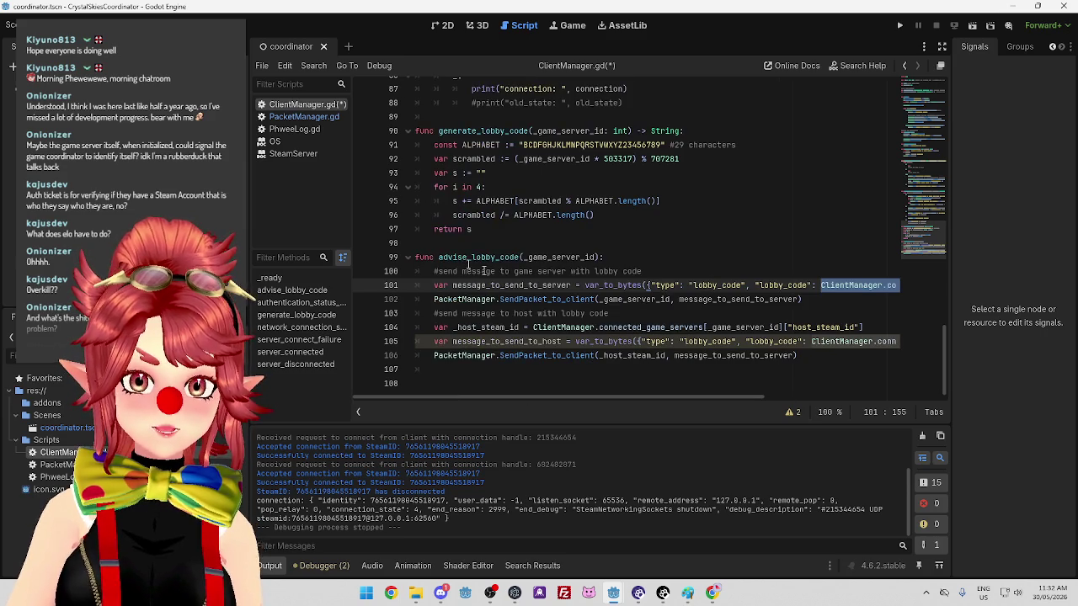
Add var _lobby_code holding the connected_game_servers lobby_code lookup at the function's top
left_click(620, 259)
key("Return")
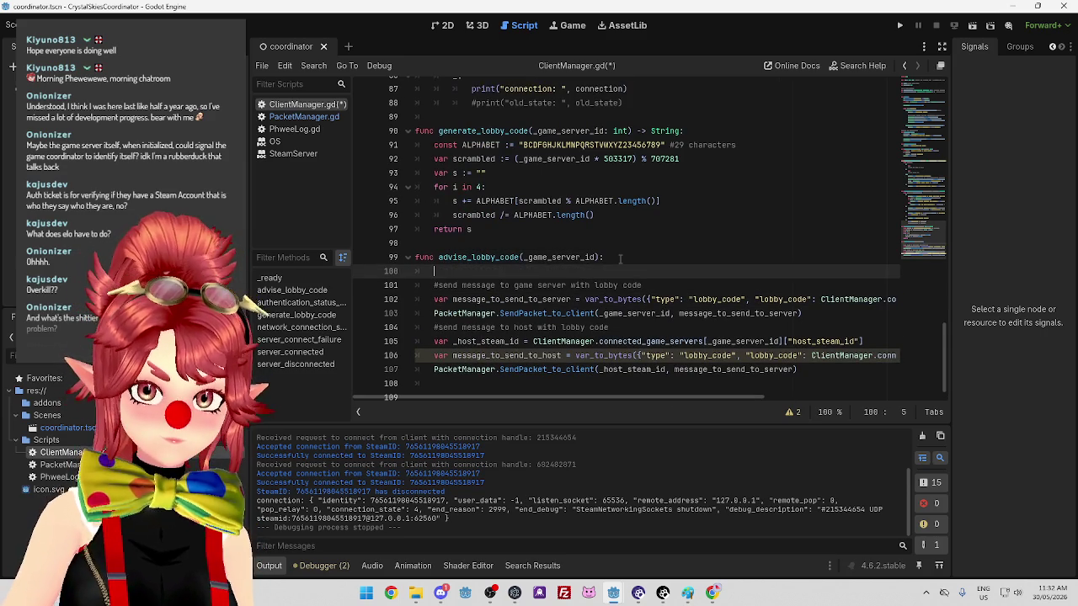
type("var _lobby_c")
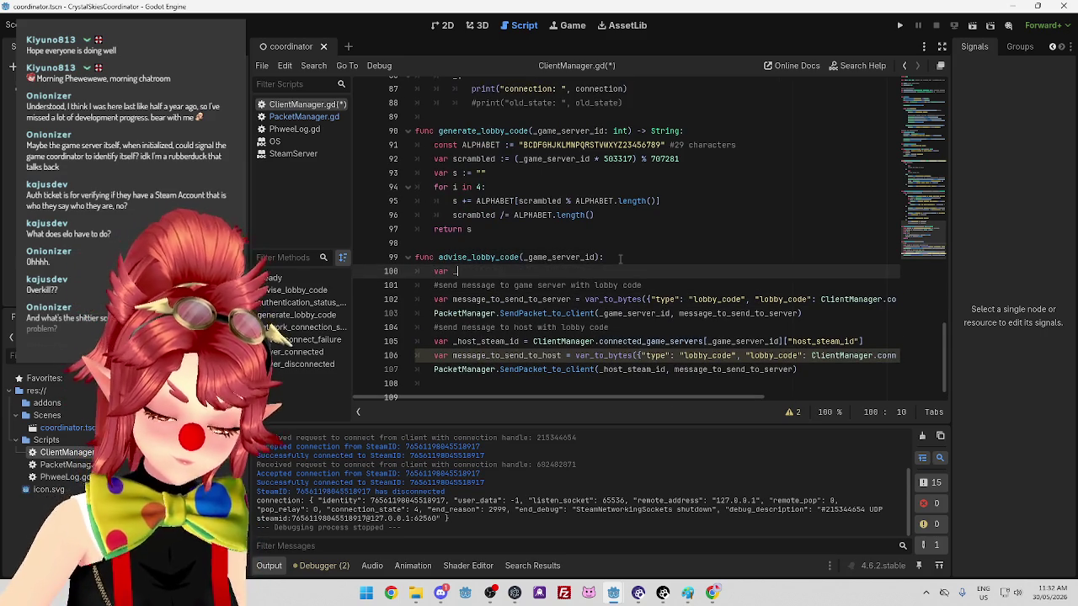
type("ode")
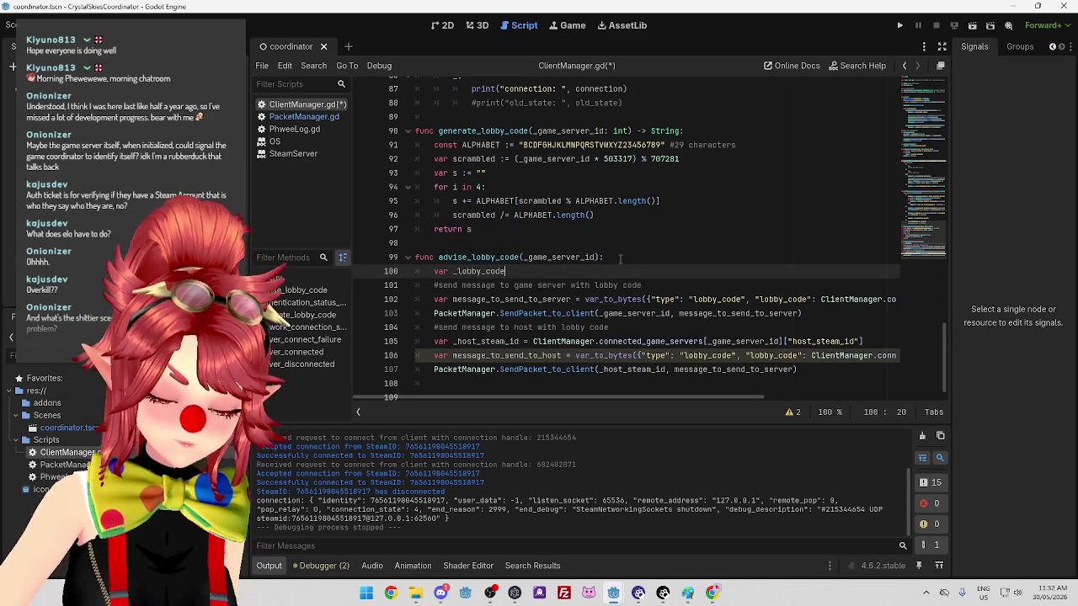
key("ctrl+v")
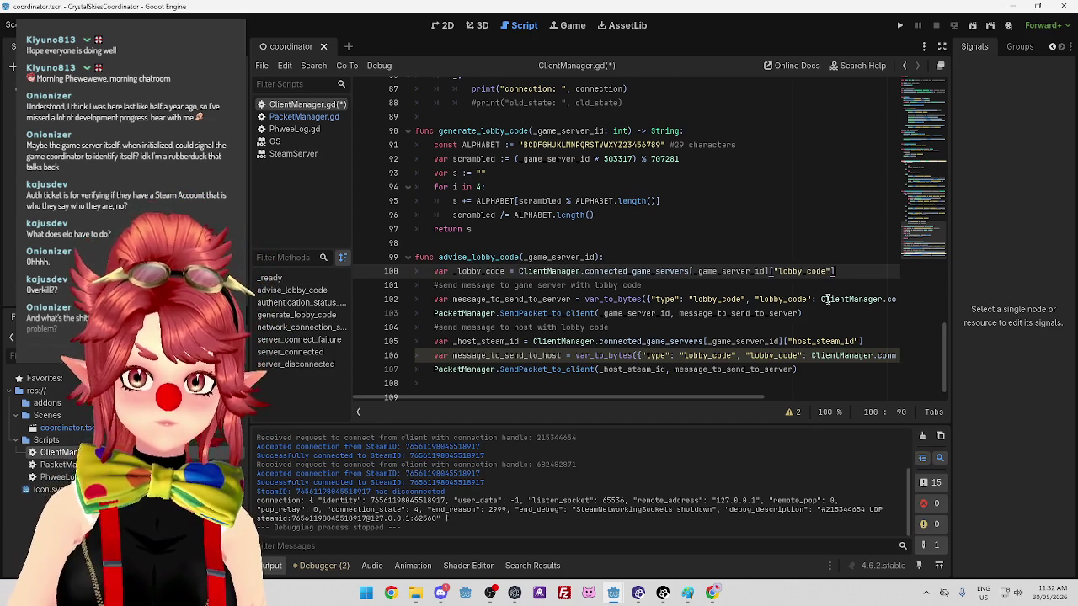
key("Down")
Replace the lobby code lookups in the server and host messages with _lobby_code
left_click_drag(453, 271, 506, 271)
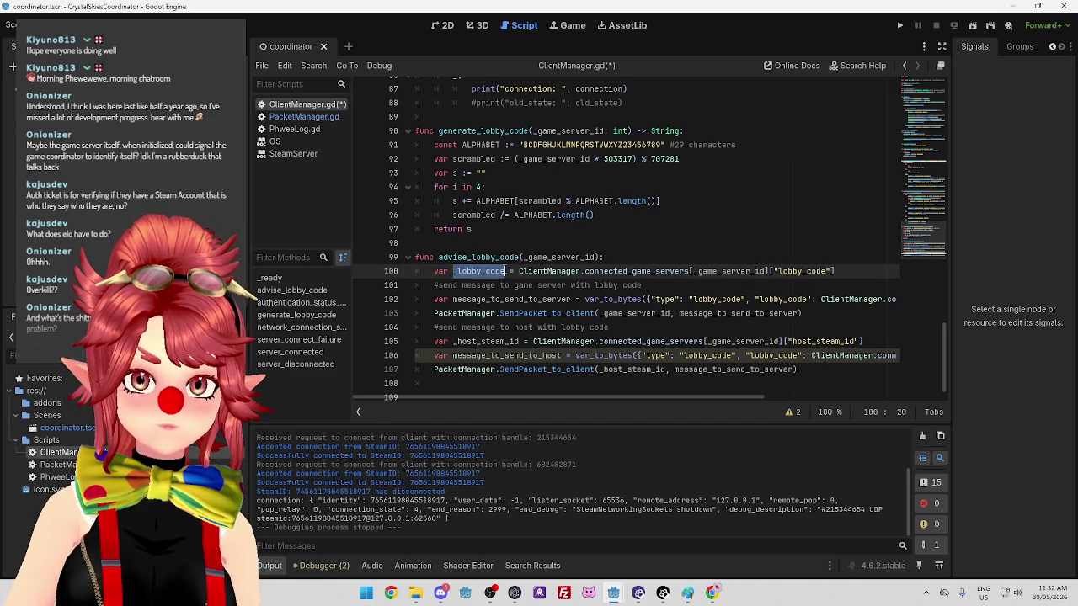
scroll(809, 354, "right", 5)
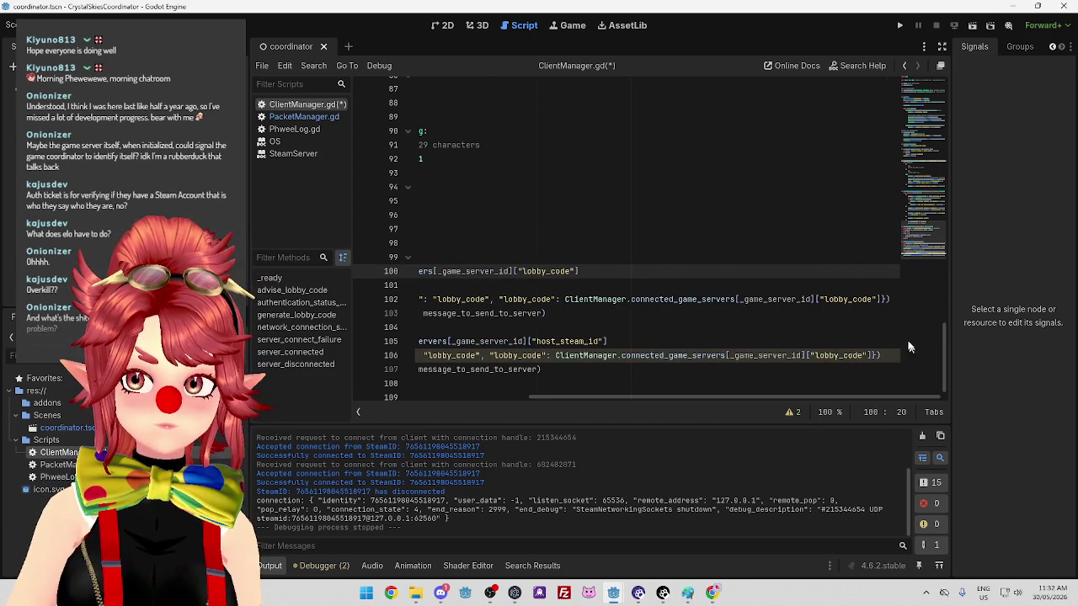
left_click_drag(880, 299, 564, 299)
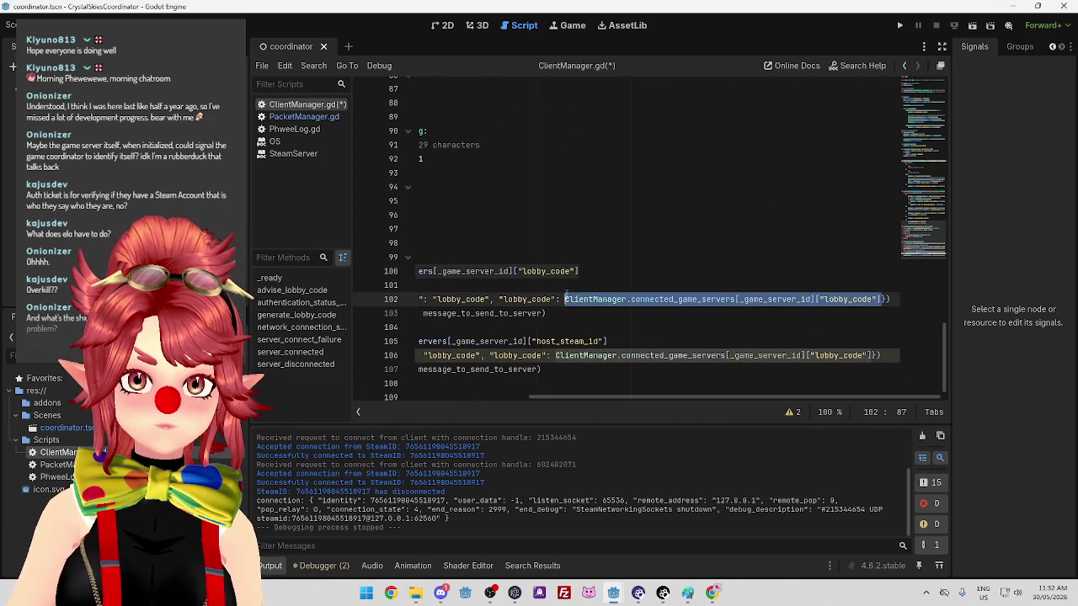
key("ctrl+v")
mouse_move(556, 355)
left_mouse_down()
mouse_move(590, 370)
mouse_move(870, 355)
left_mouse_up()
key("ctrl+v")
left_click(758, 313)
scroll(712, 371, "left", 5)
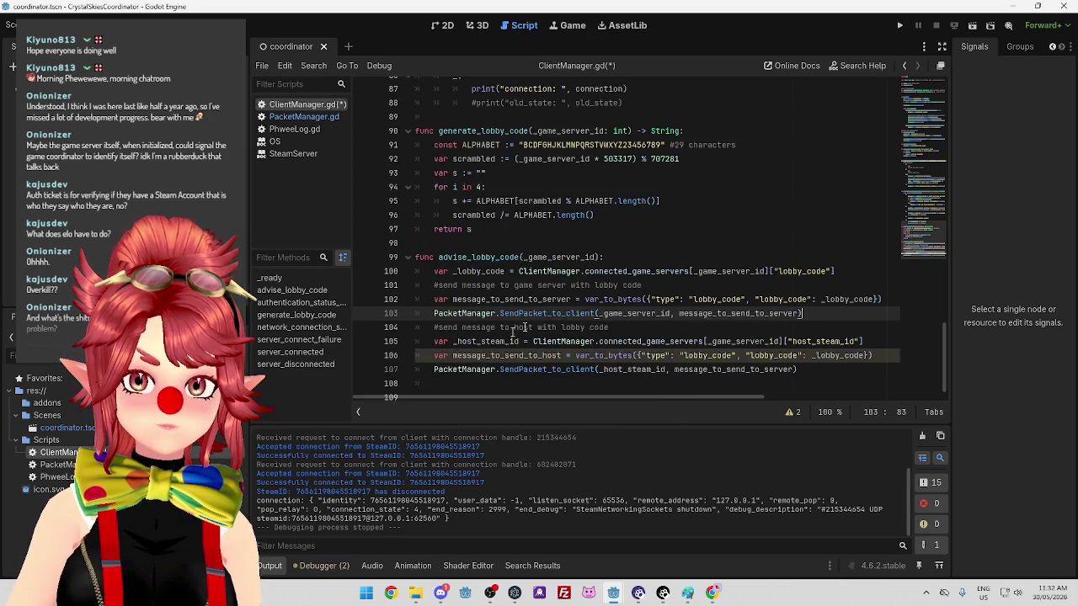
left_click(703, 369)
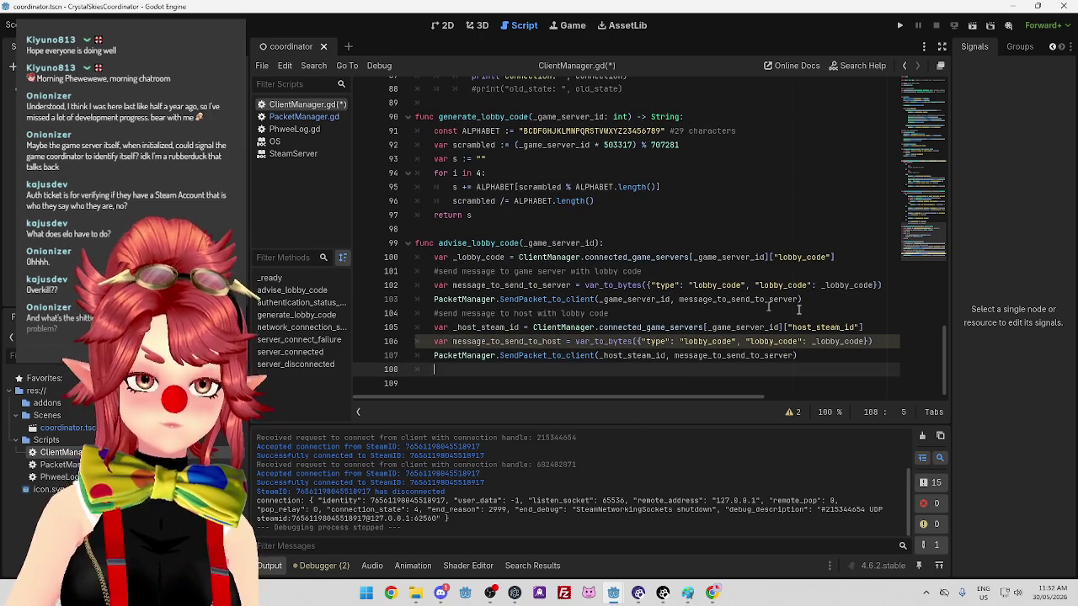
left_click(826, 355)
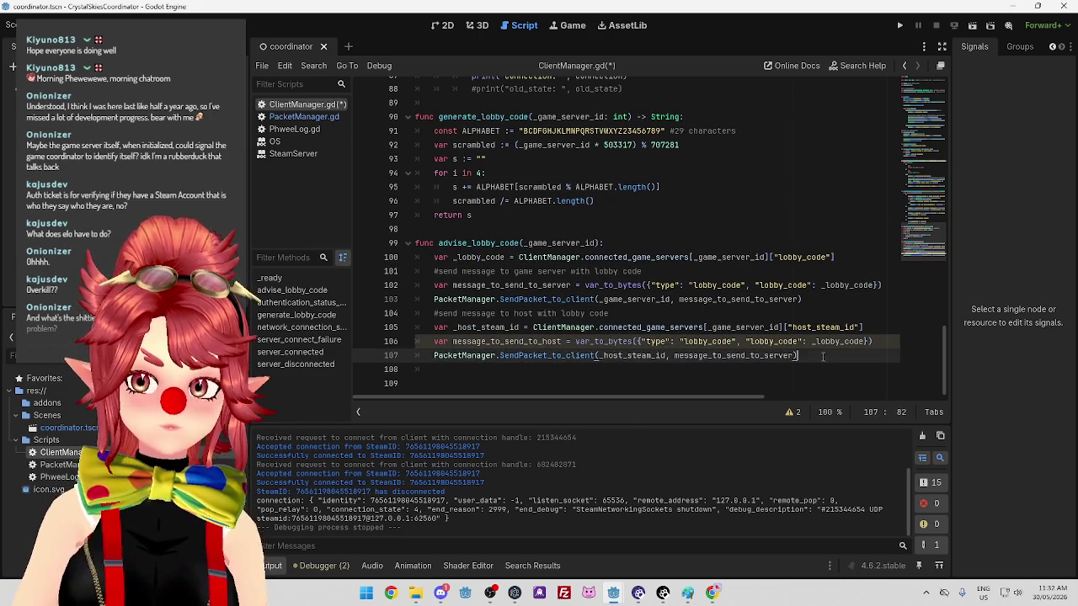